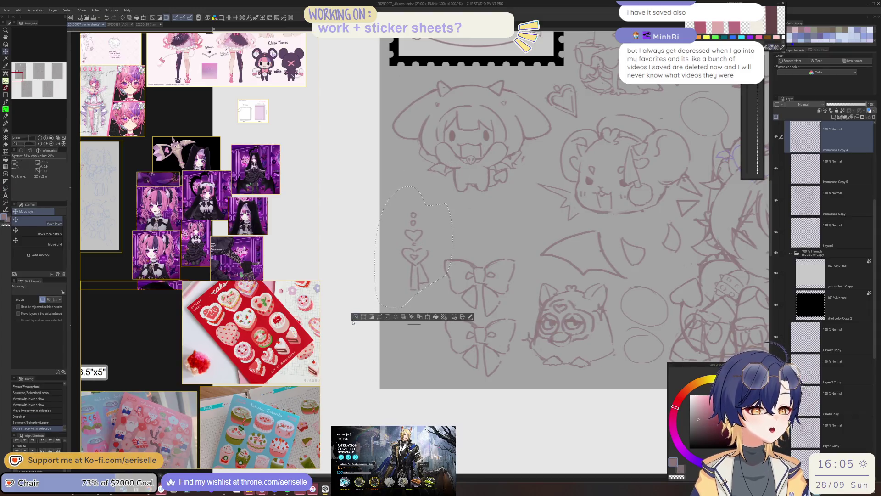
Lasso the bows and heart charm and move them to the left of the sheet.
key(ctrl+d)
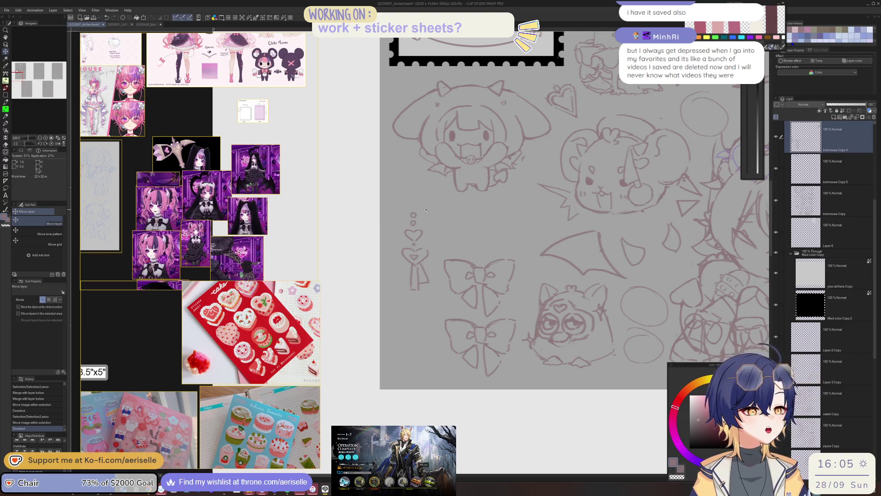
key(m)
drag(421, 193, 439, 396)
drag(511, 233, 511, 207)
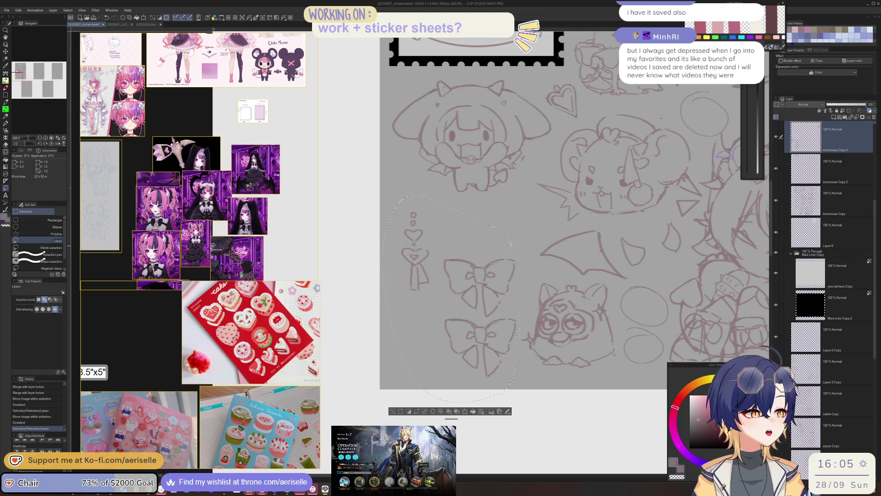
scroll(512, 207, down, 2)
key(k)
drag(498, 284, 420, 250)
click(345, 307)
Move the hooded chibi sketch down to the bottom row beside the furby.
key(o)
scroll(482, 206, up, 3)
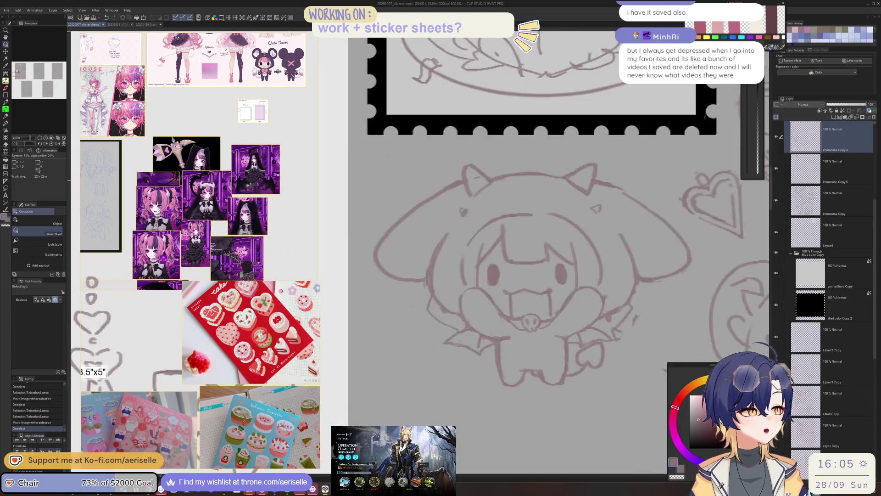
scroll(482, 207, down, 3)
click(486, 207)
key(m)
drag(477, 167, 465, 227)
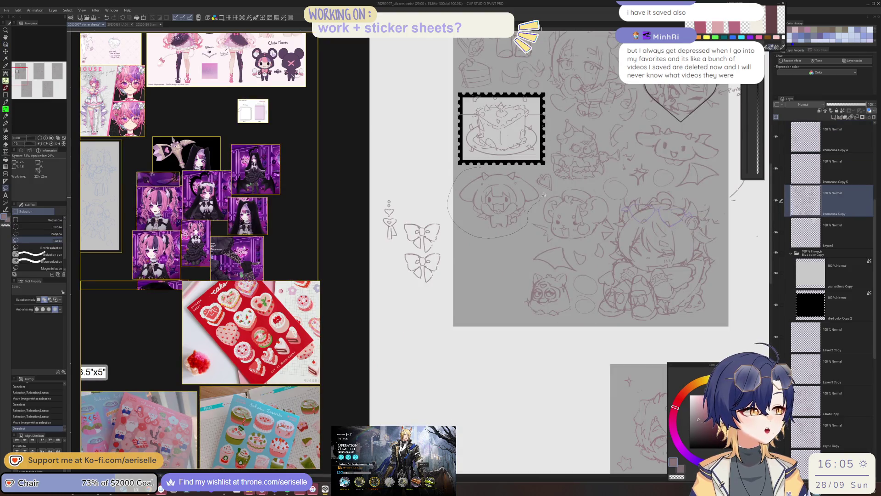
key(k)
drag(509, 203, 496, 294)
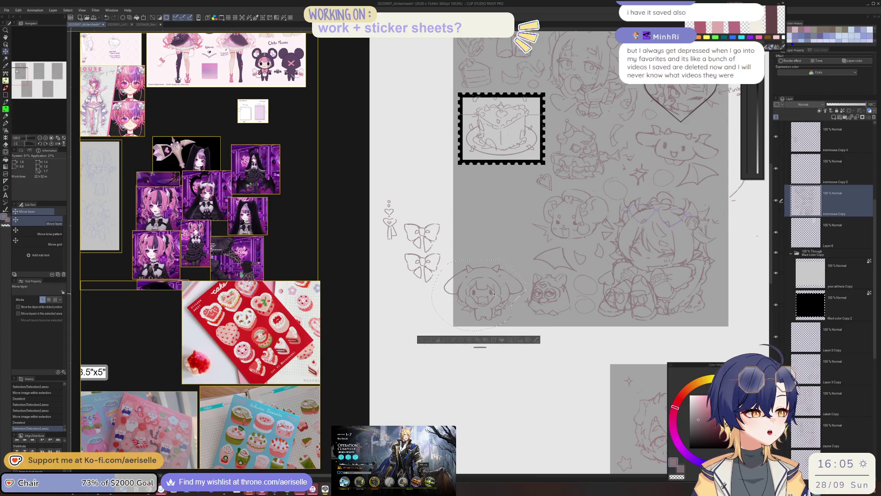
key(ctrl+d)
Erase the stray marks around the furby.
key(e)
scroll(596, 197, up, 4)
click(576, 318)
key(o)
scroll(577, 221, down, 3)
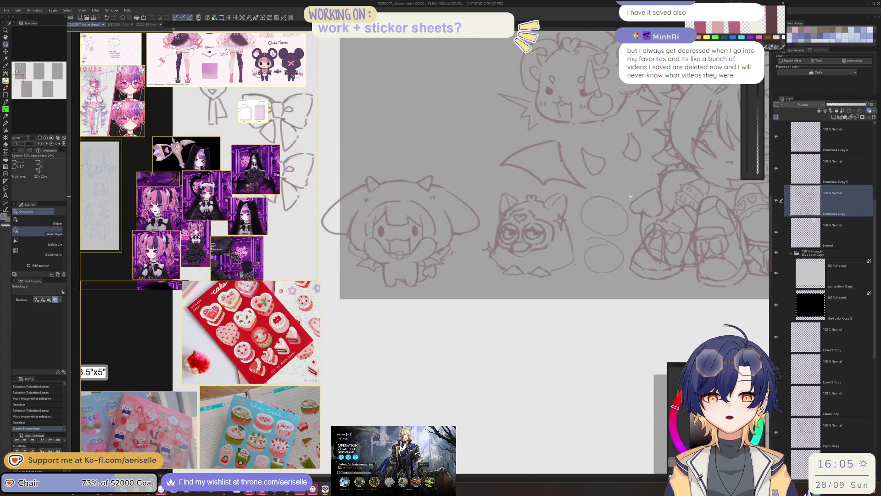
scroll(531, 249, up, 1)
key(e)
click(531, 248)
Erase the oval sketches and leftover oval strokes beside the furby on their layer.
key(o)
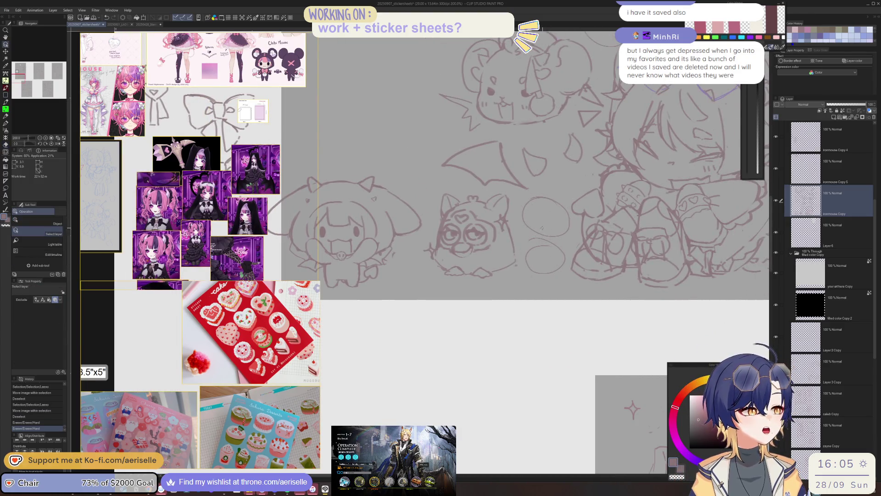
scroll(537, 243, up, 2)
click(539, 242)
key(e)
drag(532, 289, 586, 256)
drag(595, 197, 533, 211)
scroll(533, 211, down, 5)
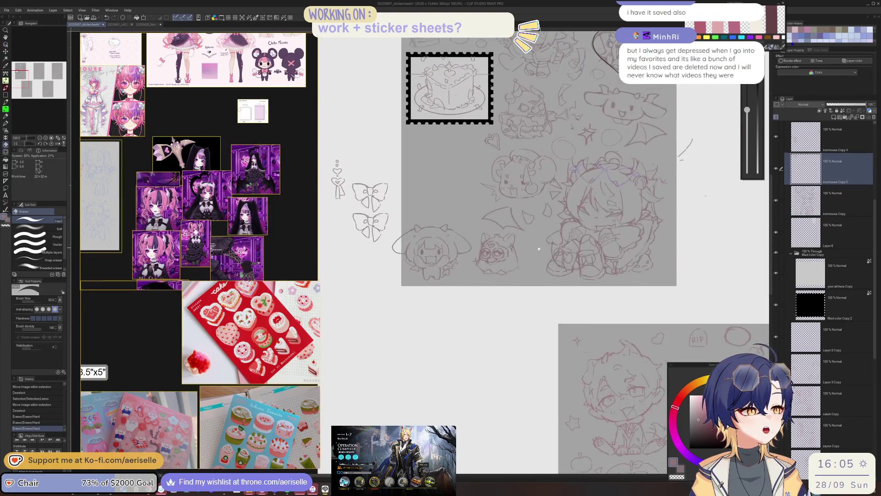
Shift the hooded chibi and furby together slightly to the right.
key(m)
mouse_move(446, 196)
mouse_down()
mouse_move(388, 191)
mouse_move(537, 308)
mouse_up()
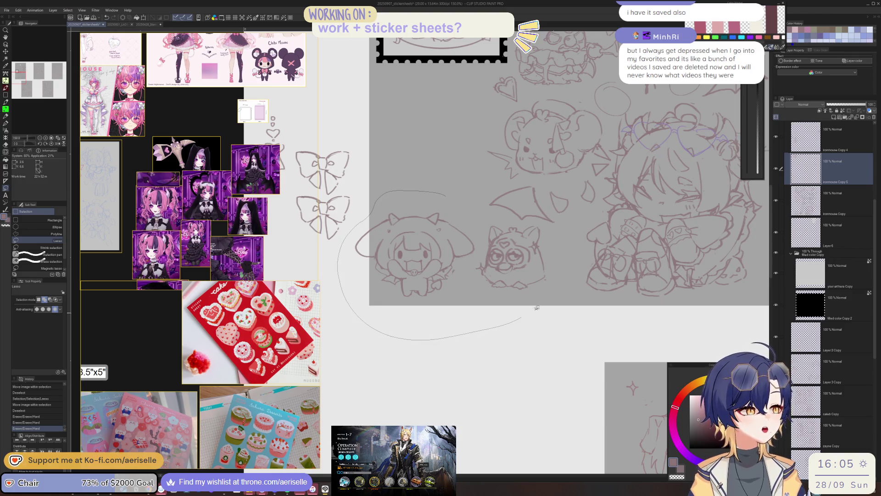
drag(532, 219, 528, 221)
key(o)
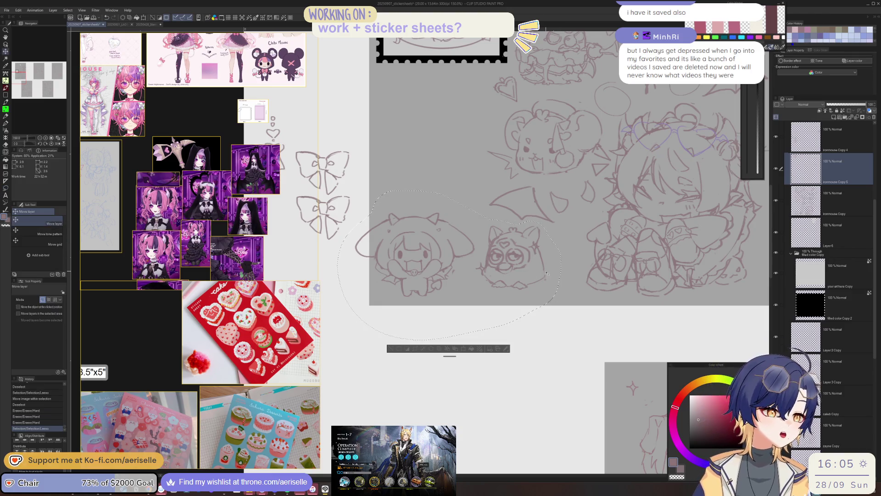
click(508, 265)
key(k)
drag(507, 265, 533, 260)
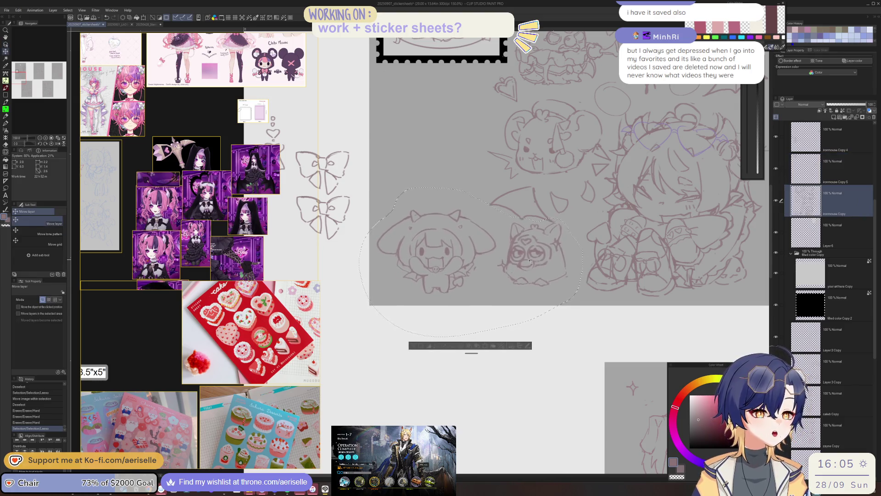
click(422, 347)
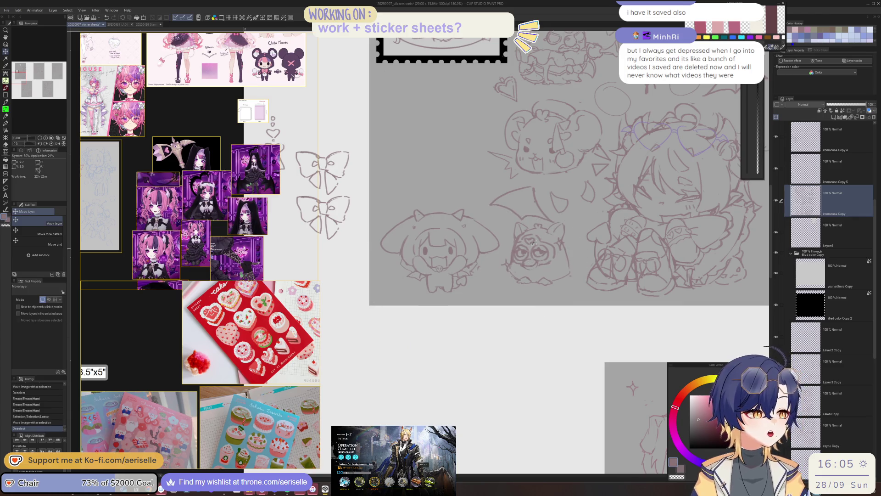
scroll(517, 237, down, 2)
scroll(517, 237, down, 2)
scroll(518, 237, down, 1)
scroll(518, 237, up, 1)
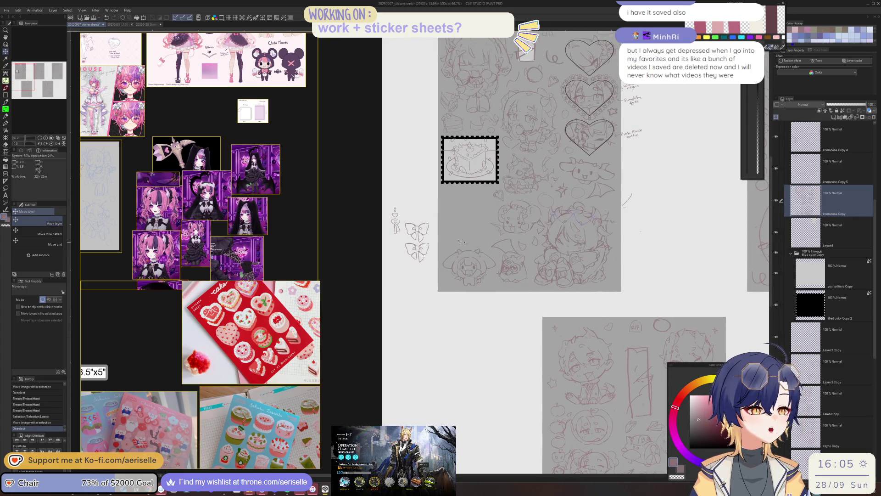
Move the furby sketch up under the cake stamp.
scroll(437, 233, up, 1)
key(m)
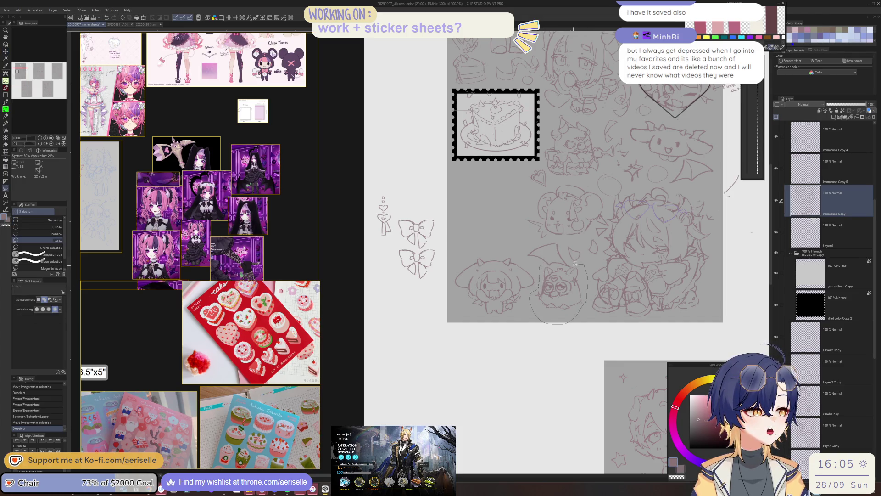
drag(562, 263, 560, 265)
key(k)
drag(570, 306, 489, 206)
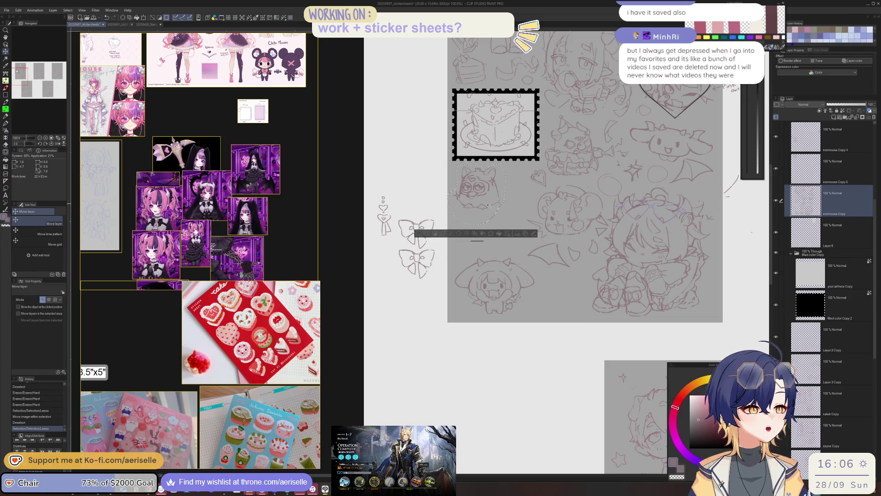
click(422, 234)
Lasso-select the small heart charm on its own layer.
key(m)
mouse_move(393, 188)
mouse_down()
mouse_move(378, 212)
mouse_move(396, 186)
mouse_move(513, 196)
mouse_move(489, 240)
mouse_move(467, 241)
mouse_up()
key(o)
key(o)
click(384, 214)
key(k)
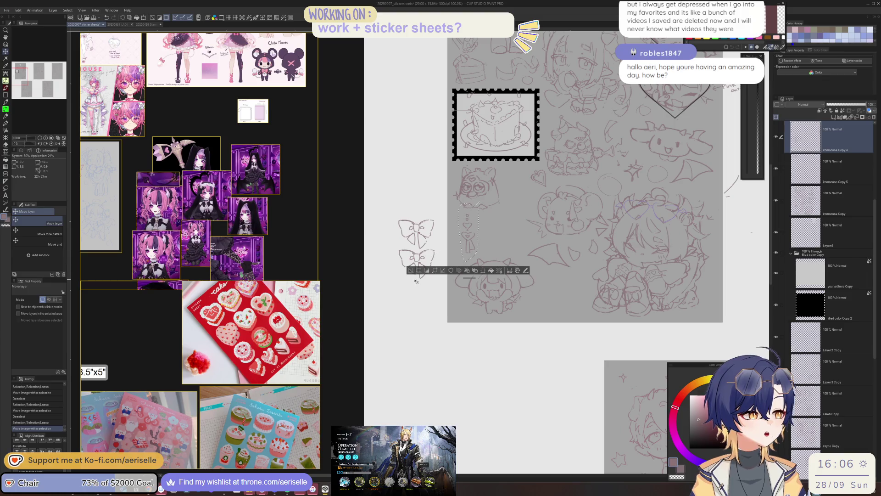
key(ctrl+d)
Place the two bows just left of the sheet.
key(m)
drag(406, 204, 439, 208)
key(k)
mouse_move(433, 246)
mouse_down()
mouse_move(534, 290)
mouse_move(532, 268)
mouse_move(421, 265)
mouse_up()
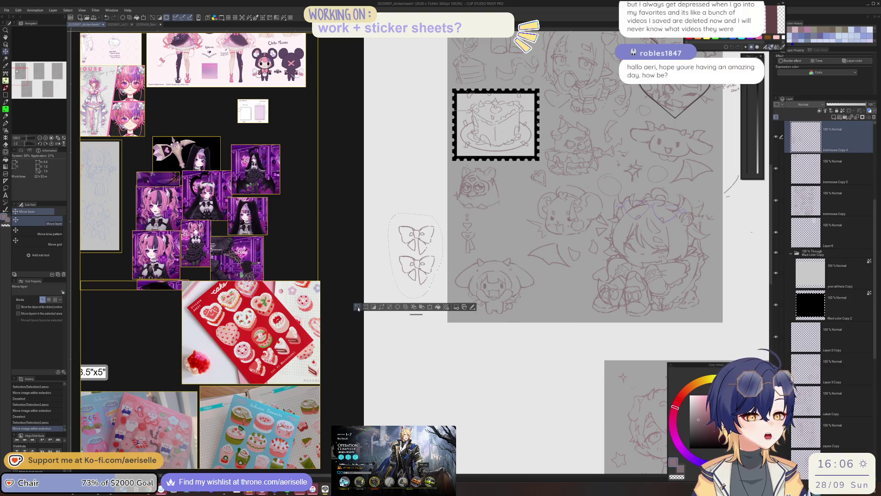
key(ctrl+d)
Move the bat wing and the small horn sketch off the sheet's left edge.
key(m)
drag(526, 250, 536, 241)
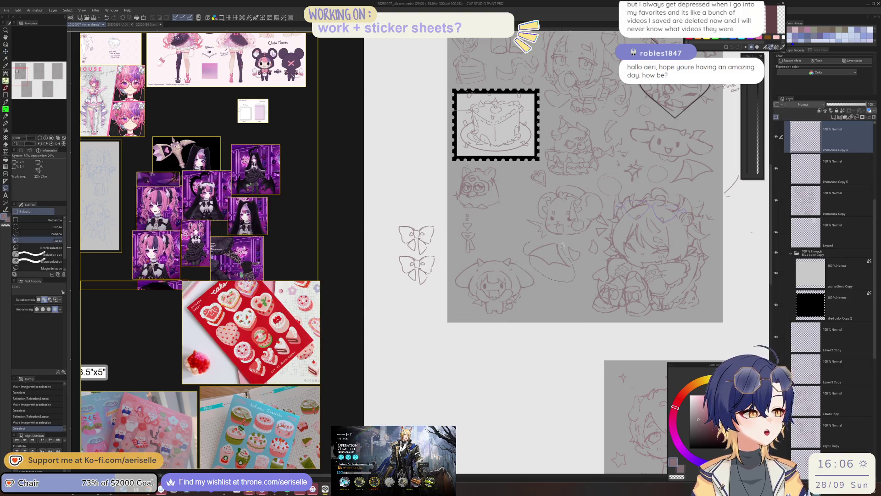
ctrl+shift+click(546, 265)
drag(546, 265, 414, 193)
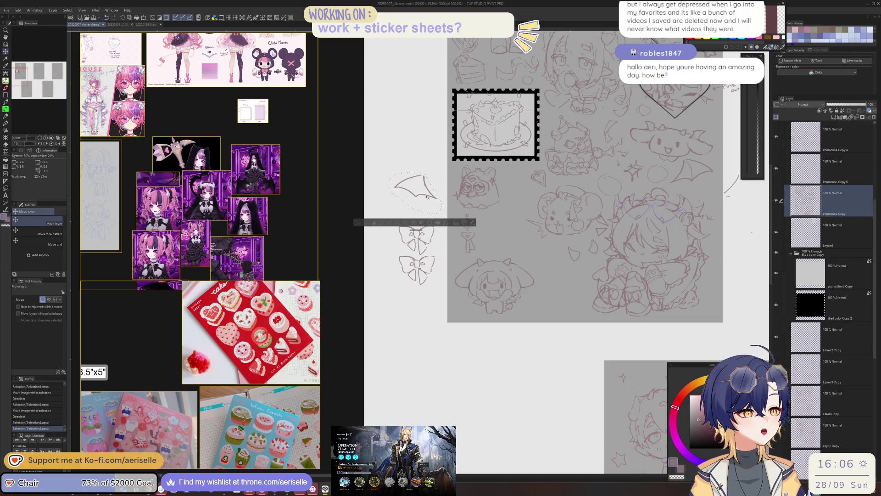
key(ctrl+d)
mouse_move(581, 240)
mouse_down()
mouse_move(598, 256)
mouse_move(404, 155)
mouse_up()
key(k)
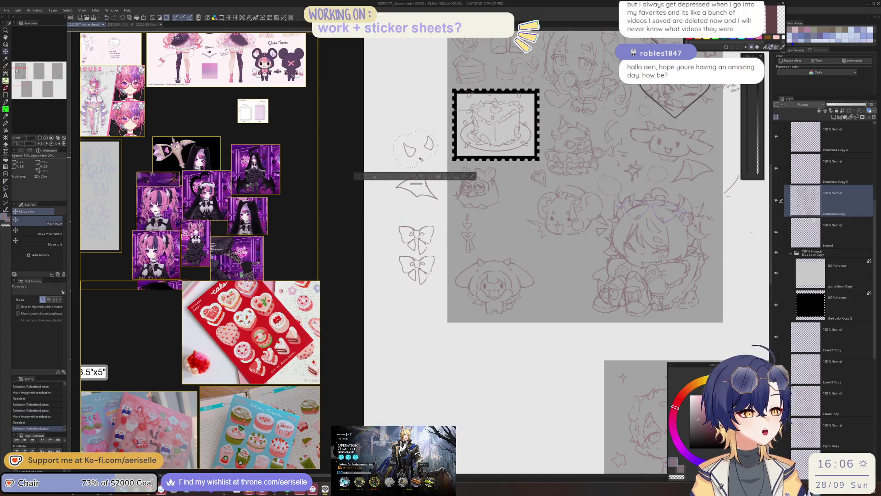
click(354, 180)
Erase stray strokes on the sheet using the layer above.
mouse_move(606, 189)
mouse_down()
mouse_move(547, 233)
mouse_move(596, 236)
mouse_up()
scroll(558, 232, up, 3)
key(e)
key(alt+bracketright)
scroll(662, 213, down, 2)
drag(652, 213, 610, 216)
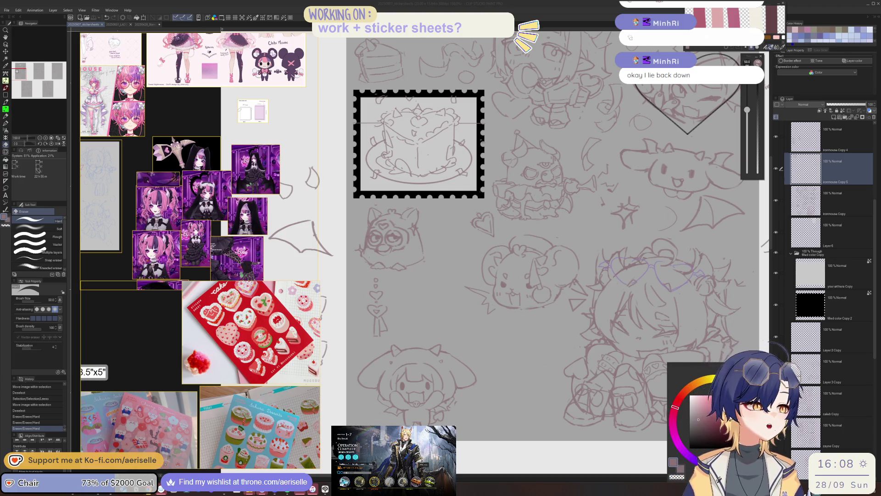
Add small caret and diamond pen strokes near the mouse, erasing a stray stroke.
scroll(449, 299, down, 5)
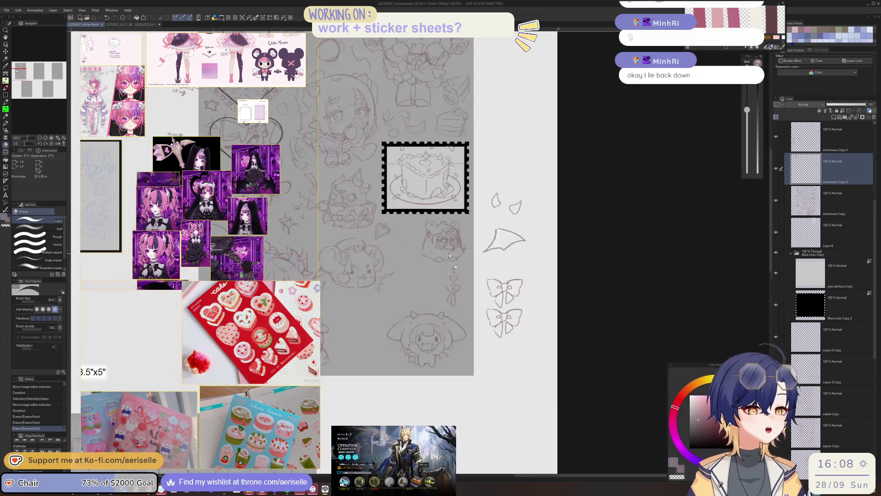
scroll(449, 299, up, 6)
key(p)
mouse_move(445, 301)
mouse_down()
mouse_move(457, 298)
mouse_move(445, 301)
mouse_move(459, 311)
mouse_up()
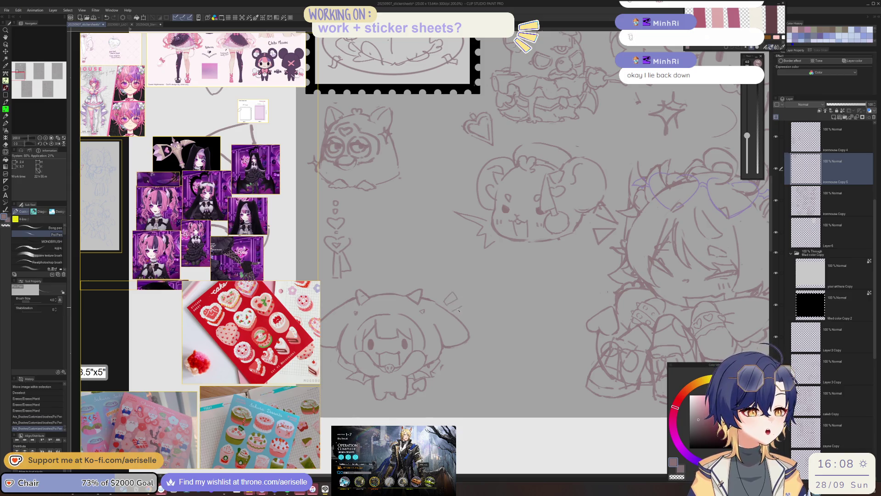
key(ctrl+alt+0)
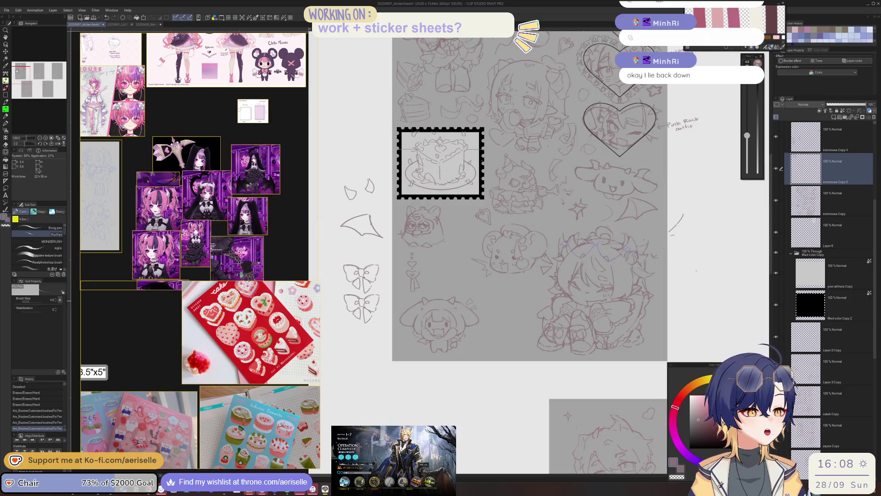
key(e)
drag(464, 311, 469, 316)
scroll(475, 317, up, 3)
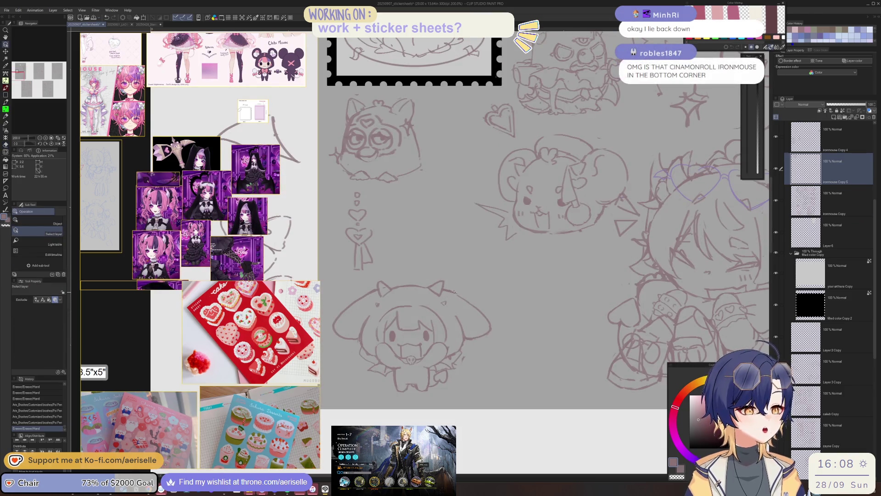
ctrl+shift+click(454, 291)
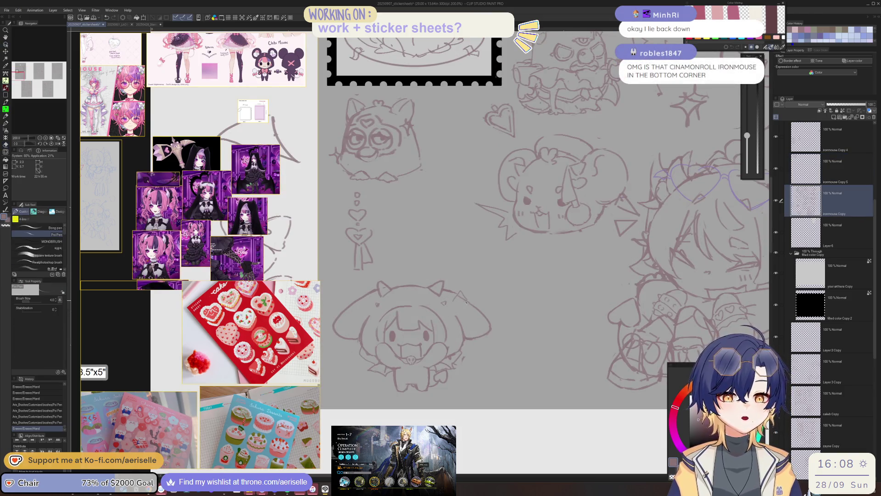
mouse_move(466, 301)
mouse_down()
mouse_move(458, 304)
mouse_move(470, 312)
mouse_up()
Erase the stray lines on the mouse sketch.
key(e)
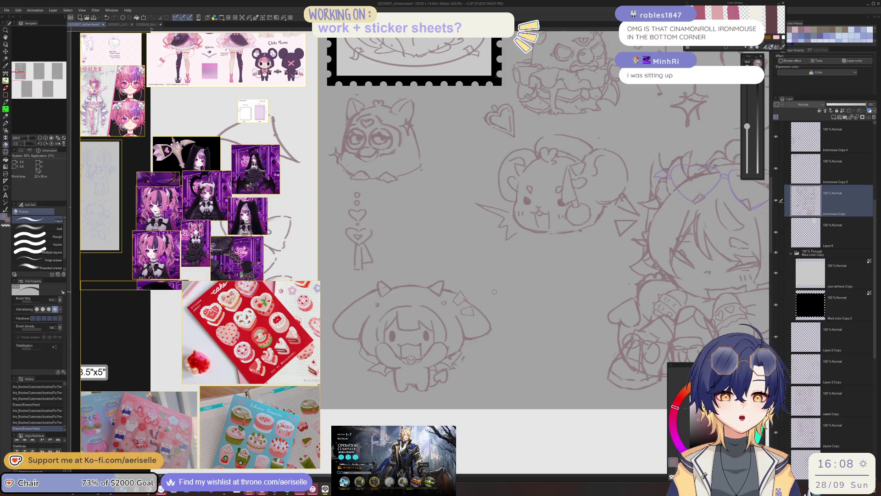
scroll(494, 292, down, 3)
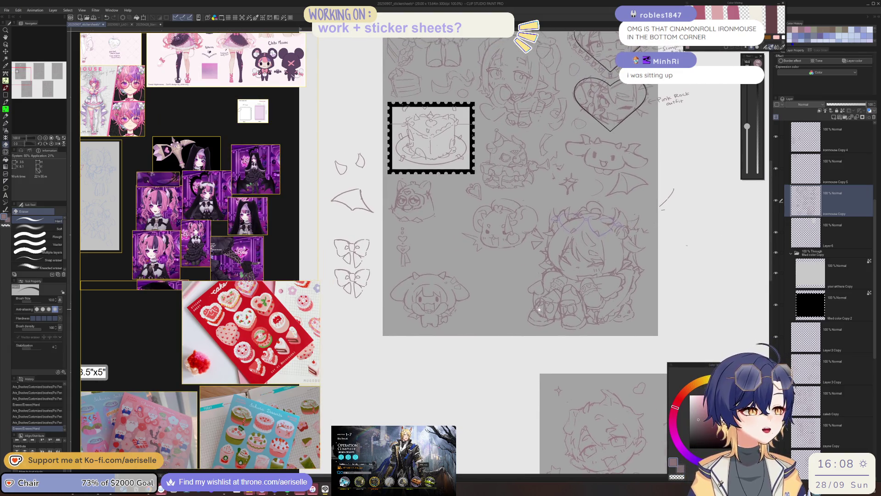
drag(540, 299, 542, 304)
scroll(511, 255, up, 4)
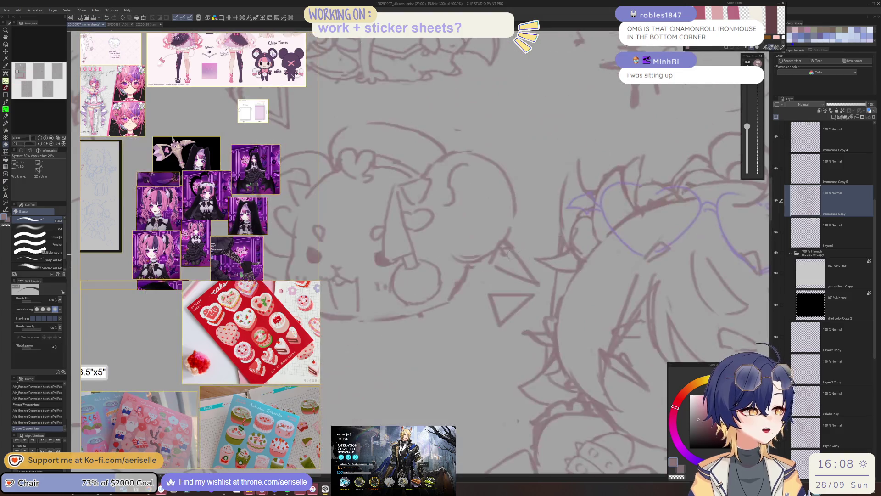
click(500, 243)
click(498, 238)
Lasso the mouse sketch, move it to its new spot, and deselect.
key(m)
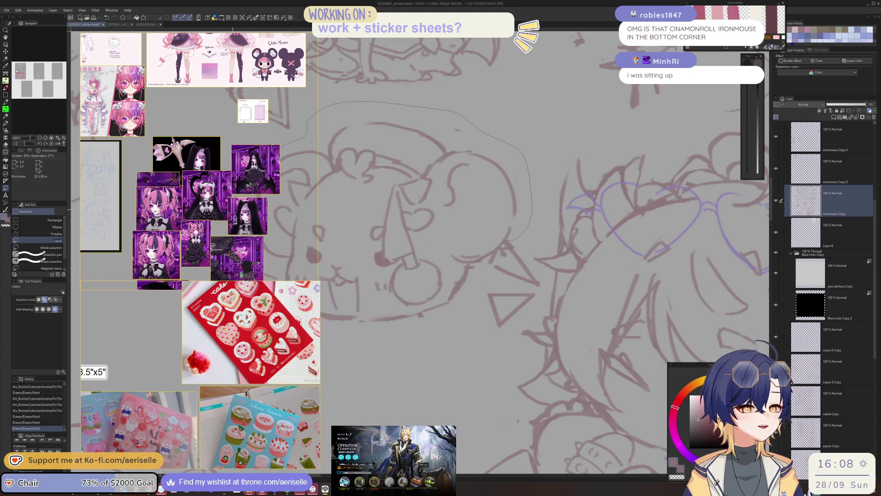
scroll(493, 252, down, 1)
mouse_move(493, 252)
mouse_down()
mouse_move(499, 242)
mouse_move(454, 249)
mouse_up()
scroll(486, 251, down, 1)
key(k)
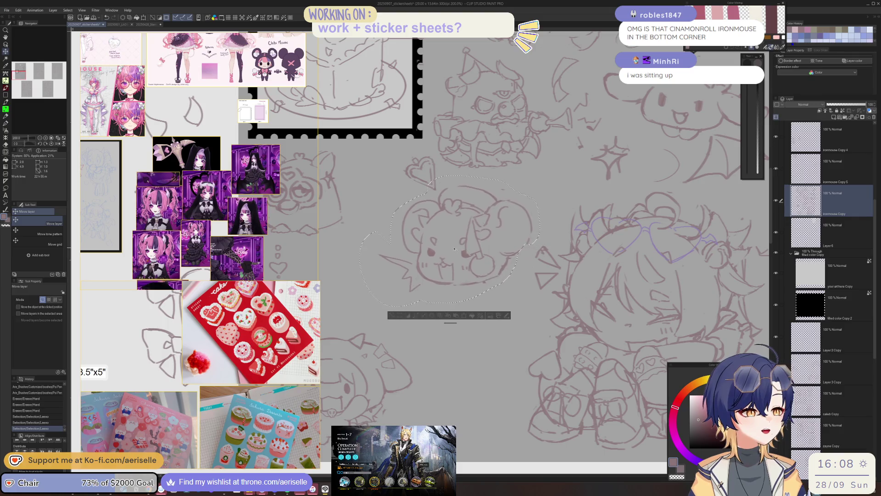
click(392, 315)
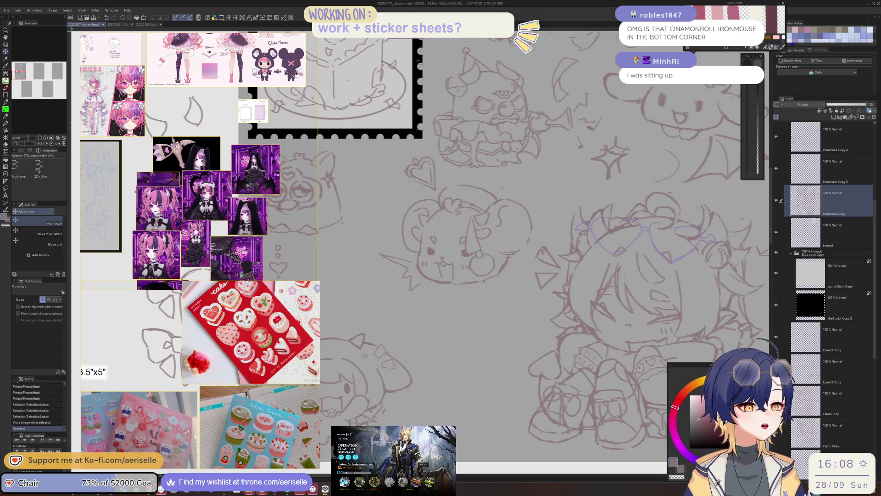
scroll(186, 431, down, 3)
scroll(181, 117, down, 3)
Zoom in and enlarge the PureRef reference board to show more of it.
scroll(182, 116, down, 3)
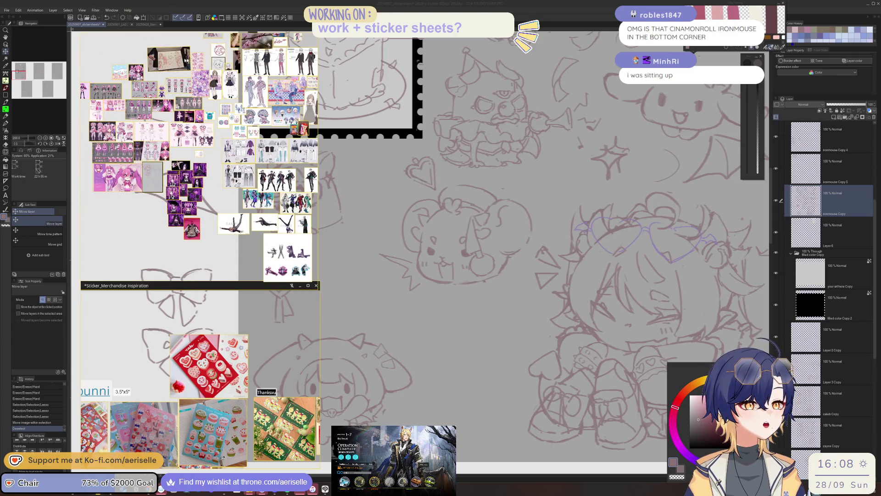
scroll(186, 60, up, 5)
scroll(234, 161, up, 5)
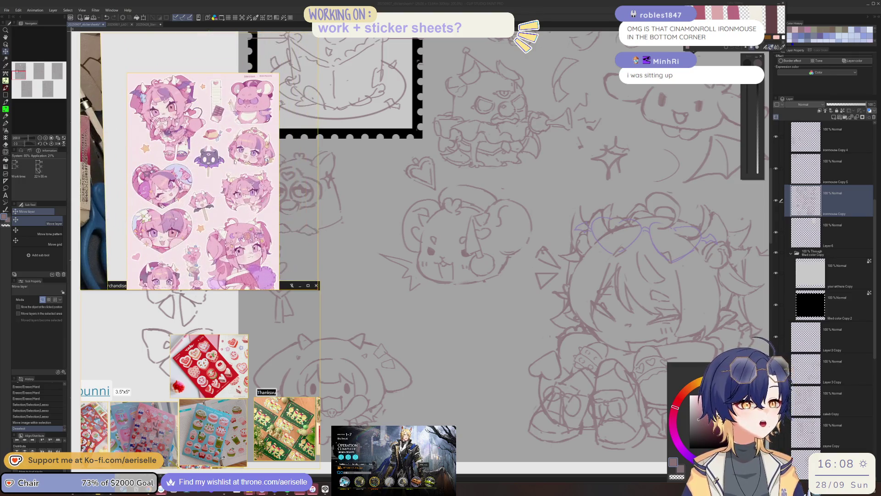
scroll(285, 167, up, 2)
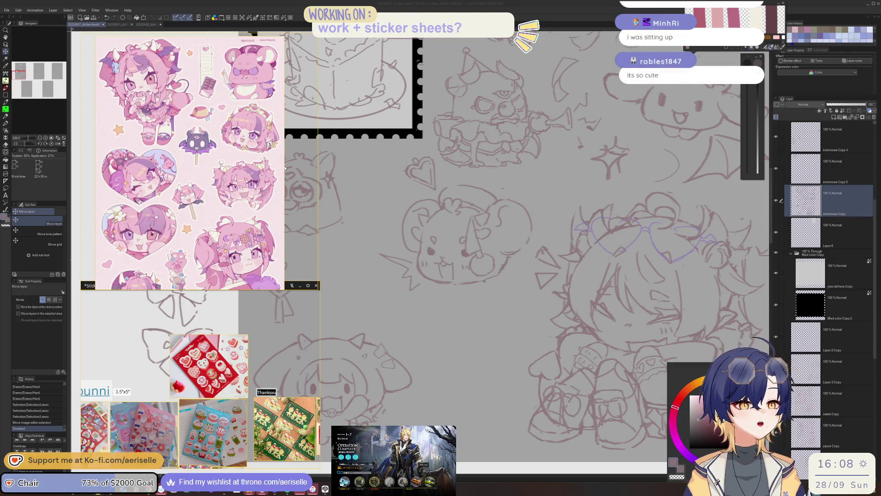
drag(311, 289, 311, 347)
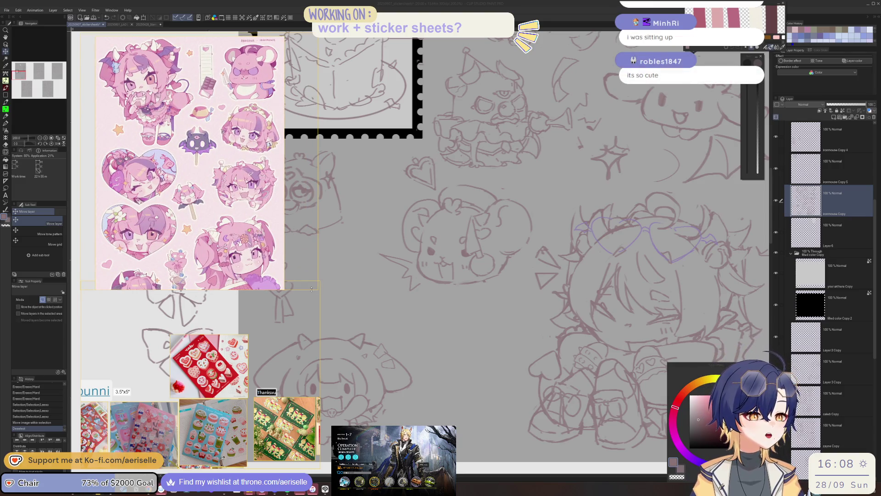
scroll(217, 140, up, 2)
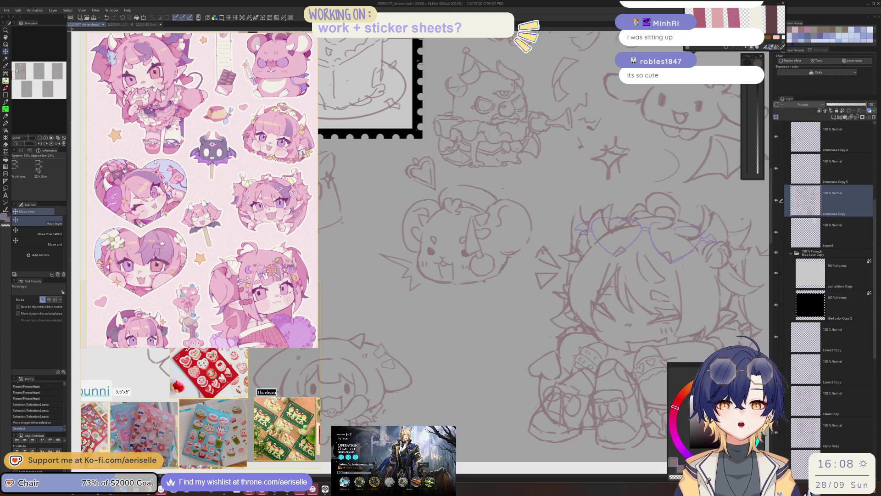
click(112, 3)
scroll(530, 276, down, 2)
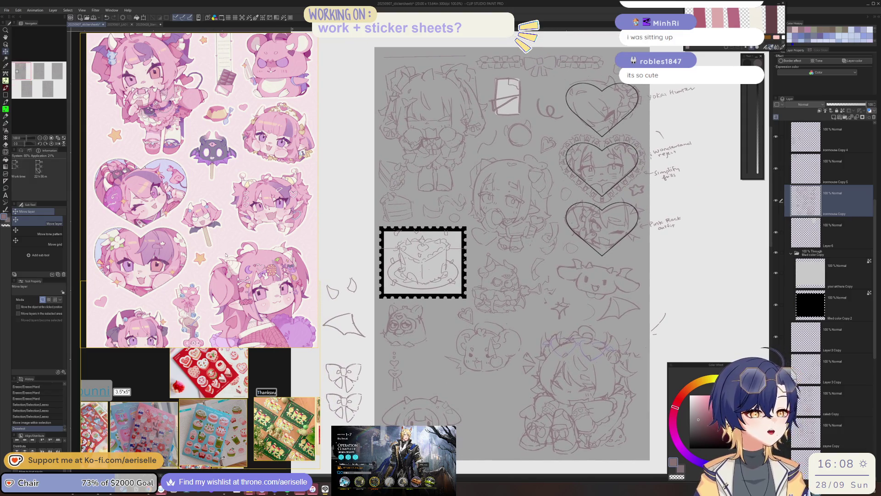
scroll(225, 255, down, 2)
scroll(225, 255, down, 1)
scroll(226, 255, down, 1)
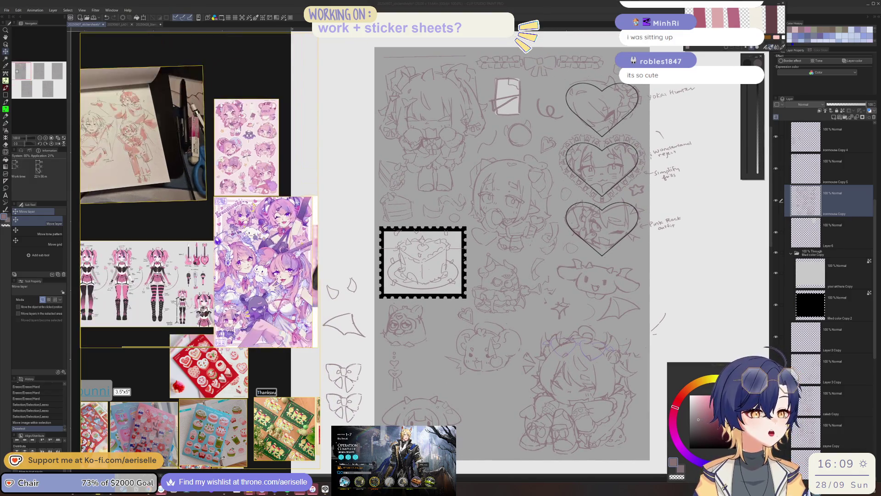
Shrink the photo references and enlarge the chibi sticker merchandise board, panning it left.
drag(223, 347, 225, 216)
drag(225, 347, 230, 136)
scroll(212, 240, up, 2)
scroll(211, 240, up, 1)
scroll(212, 240, up, 1)
scroll(211, 240, up, 1)
drag(270, 319, 249, 316)
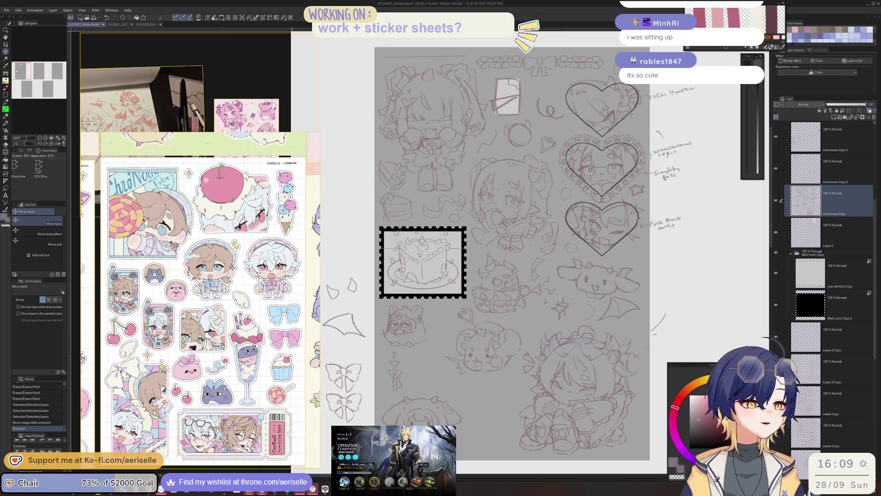
Shrink the sticker board to reveal the photos above and zoom the canvas to 81%.
scroll(457, 198, down, 1)
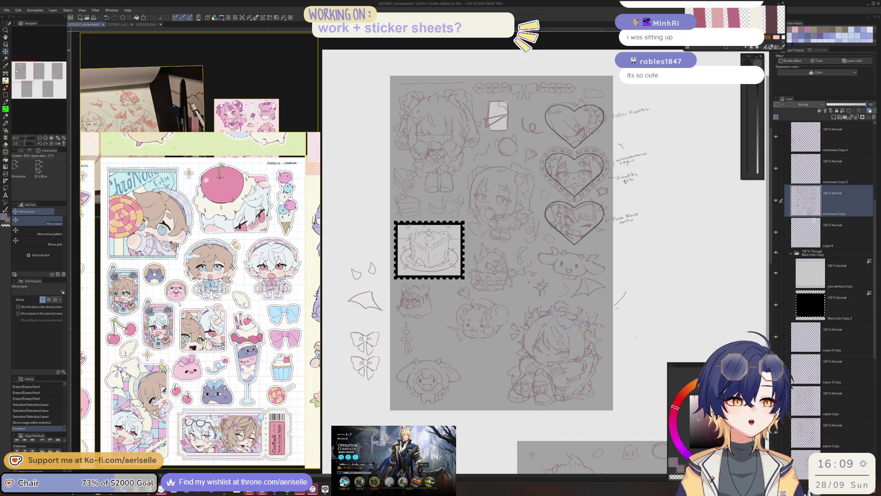
scroll(178, 303, down, 1)
scroll(172, 288, down, 1)
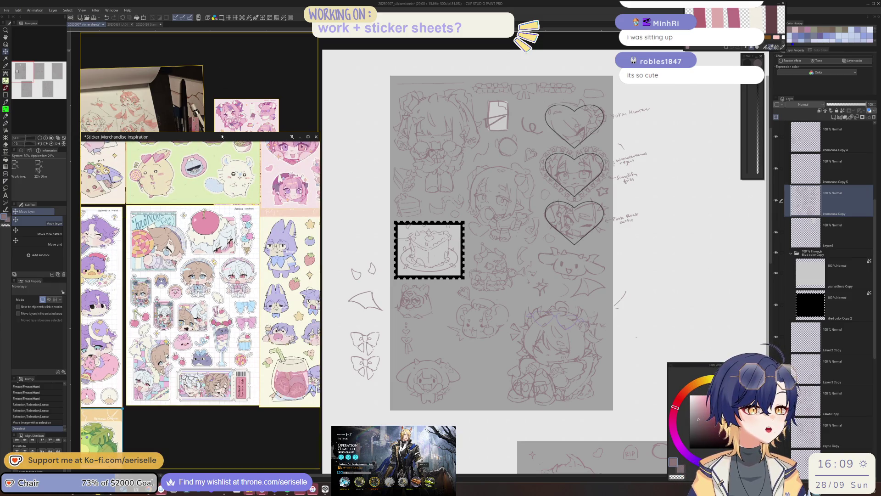
drag(228, 133, 221, 221)
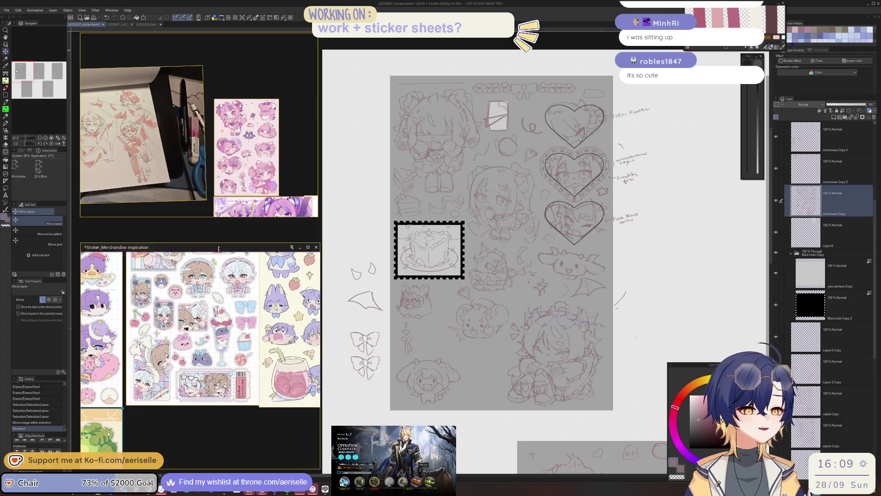
scroll(122, 318, down, 1)
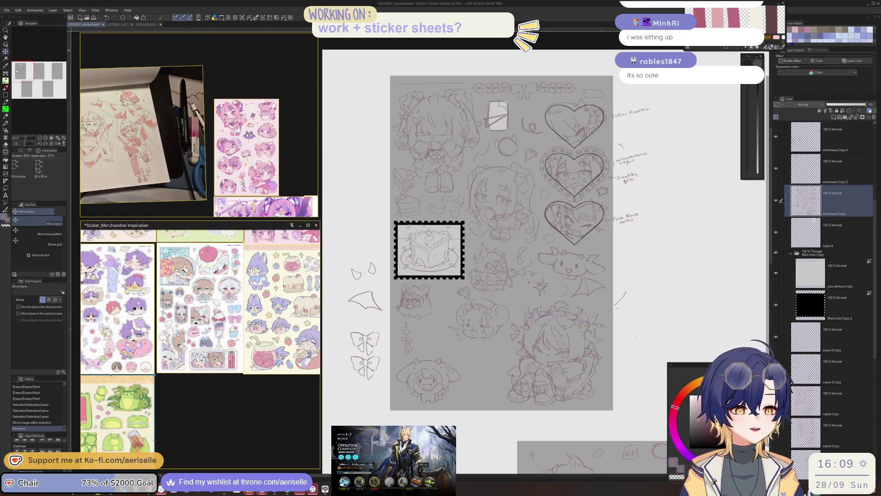
scroll(121, 318, up, 3)
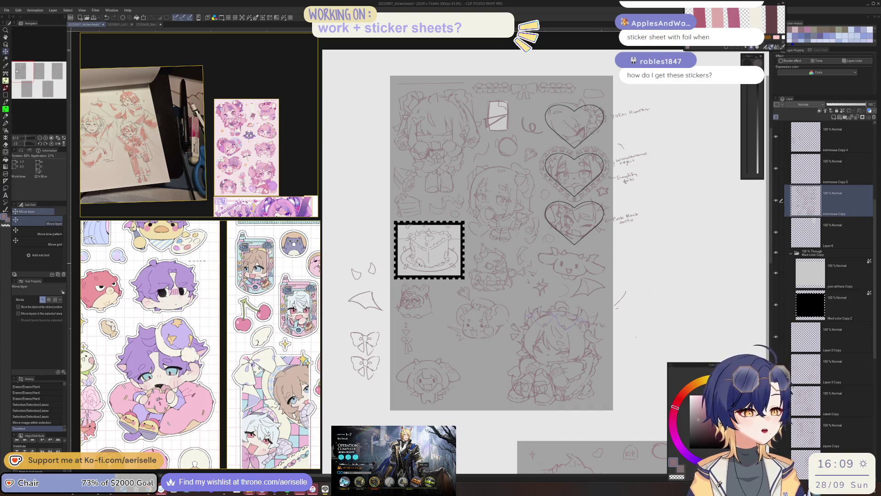
scroll(402, 303, up, 8)
Erase furby stray lines with a smaller eraser, add a pen stroke, and trim it.
key(e)
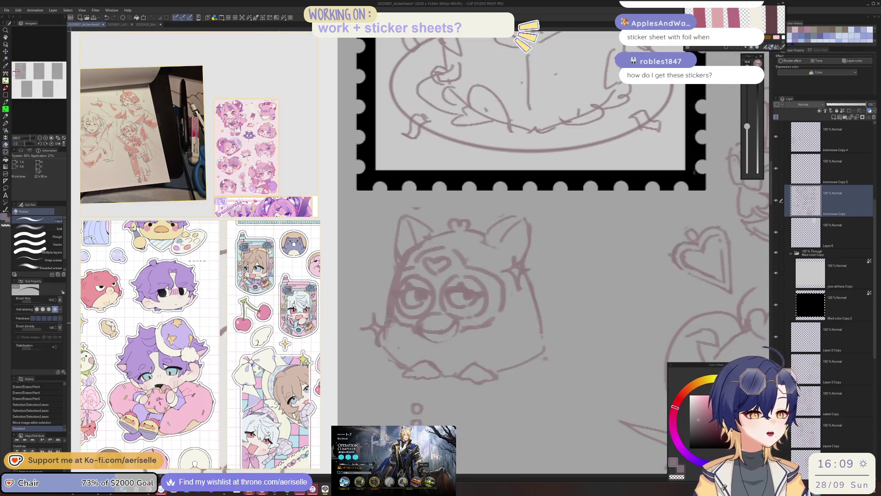
key(bracketleft)
click(390, 320)
click(396, 314)
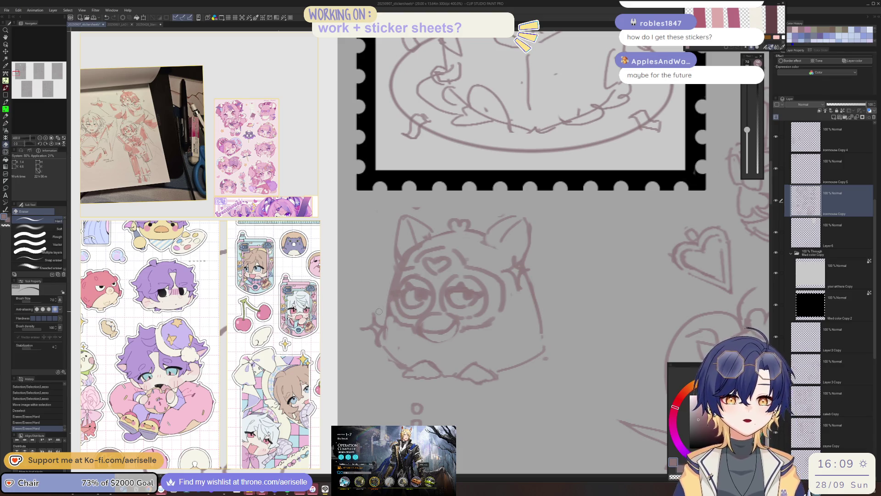
key(p)
click(393, 294)
key(e)
click(406, 263)
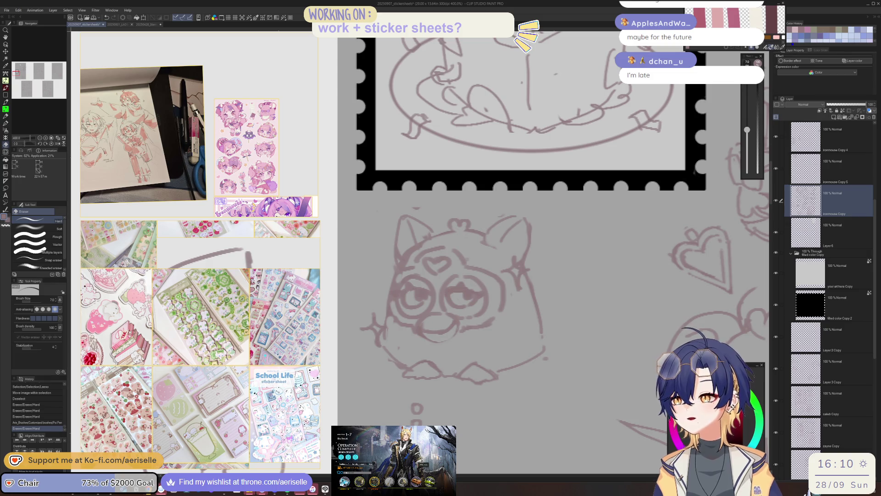
key(alt+Tab)
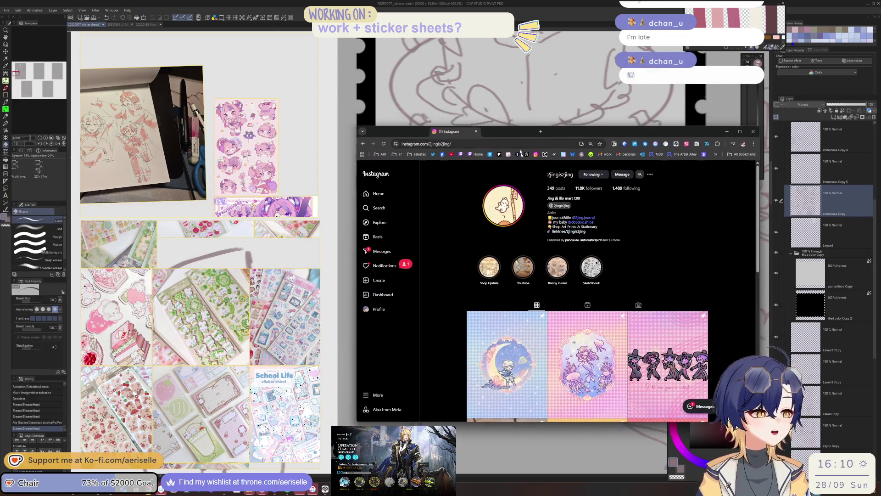
scroll(547, 299, down, 15)
scroll(547, 298, down, 5)
scroll(574, 312, up, 3)
click(587, 321)
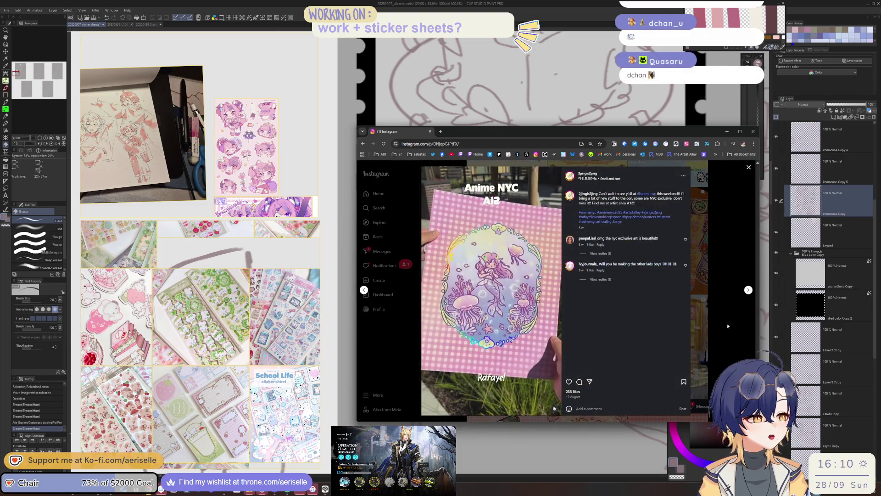
click(727, 325)
click(503, 307)
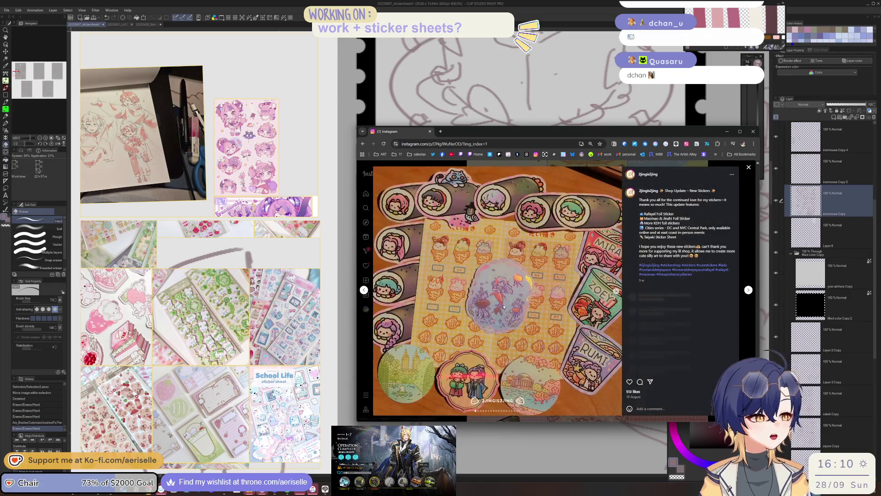
click(616, 291)
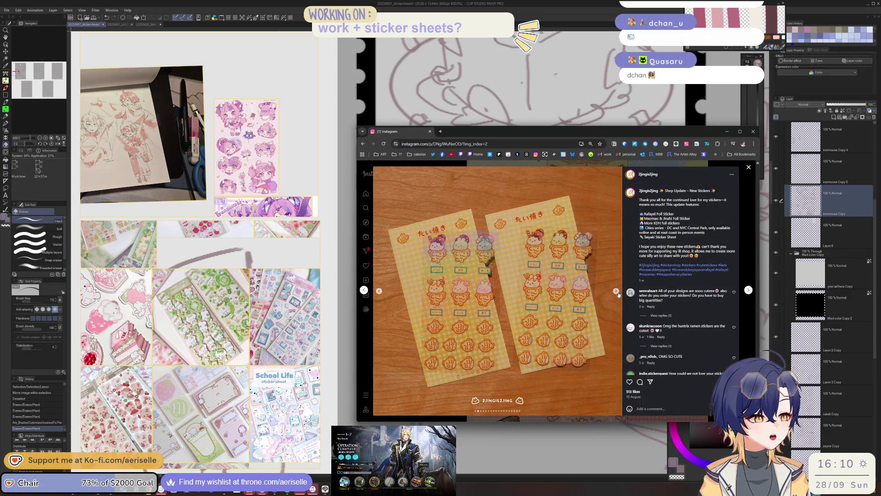
click(616, 291)
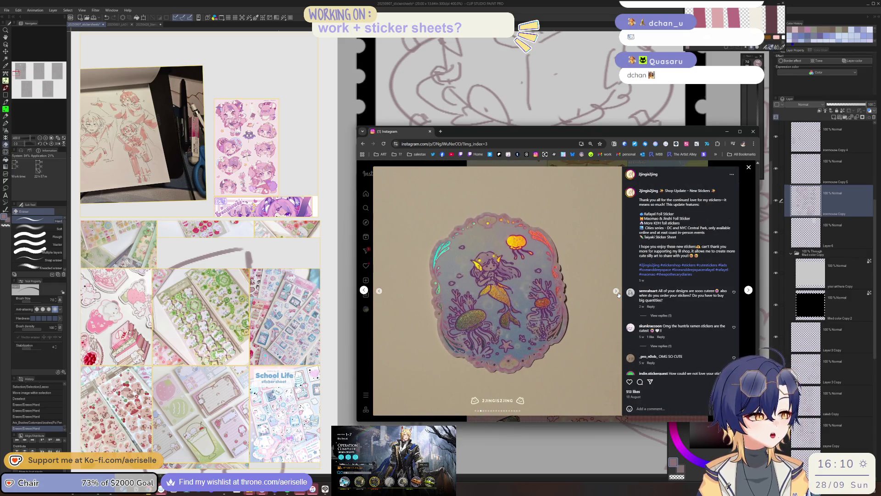
click(747, 314)
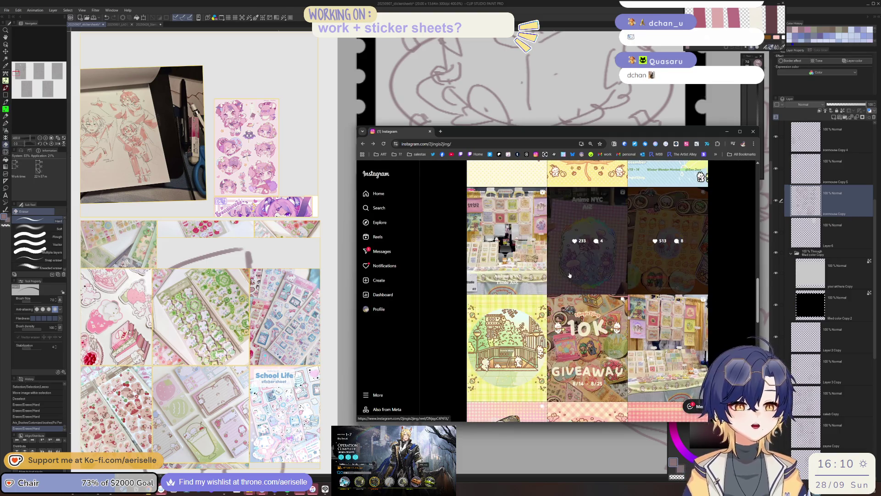
scroll(744, 314, down, 8)
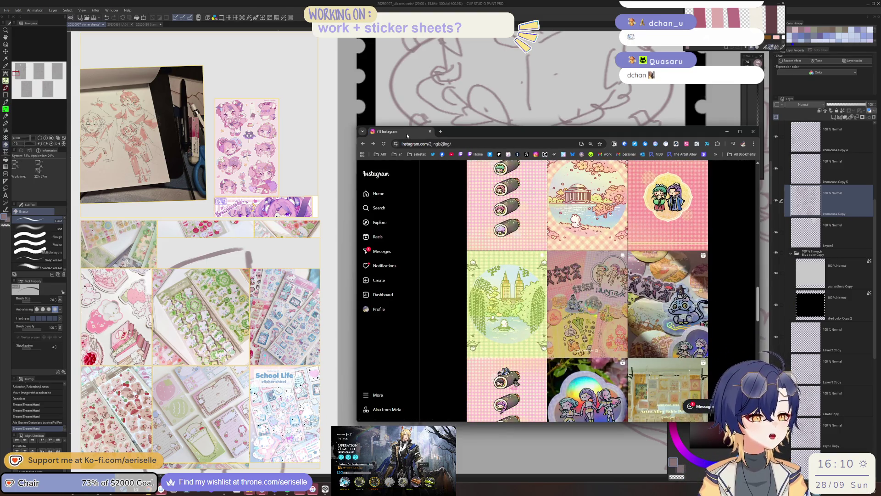
click(726, 132)
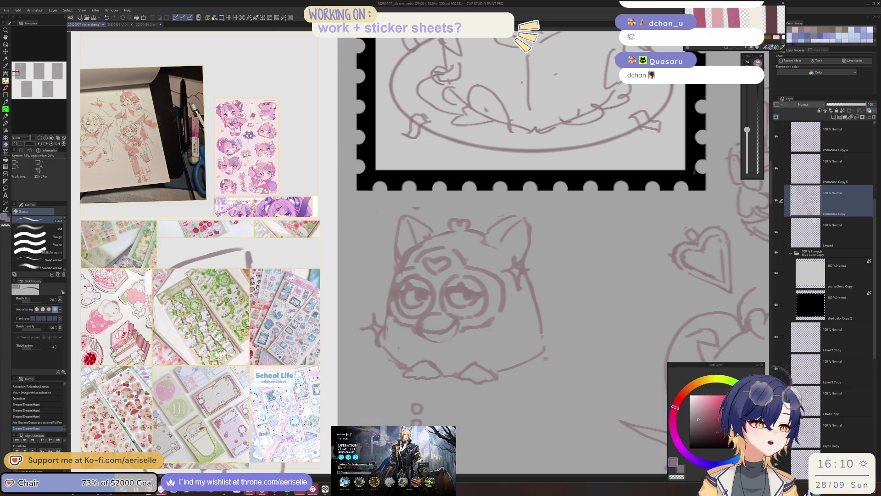
Erase a stray line on the mascot sketch and redraw it with the pen.
mouse_move(517, 311)
mouse_down()
mouse_move(539, 313)
mouse_move(544, 337)
mouse_up()
key(p)
mouse_move(537, 298)
mouse_down()
mouse_move(546, 346)
mouse_move(574, 347)
mouse_up()
scroll(546, 346, down, 4)
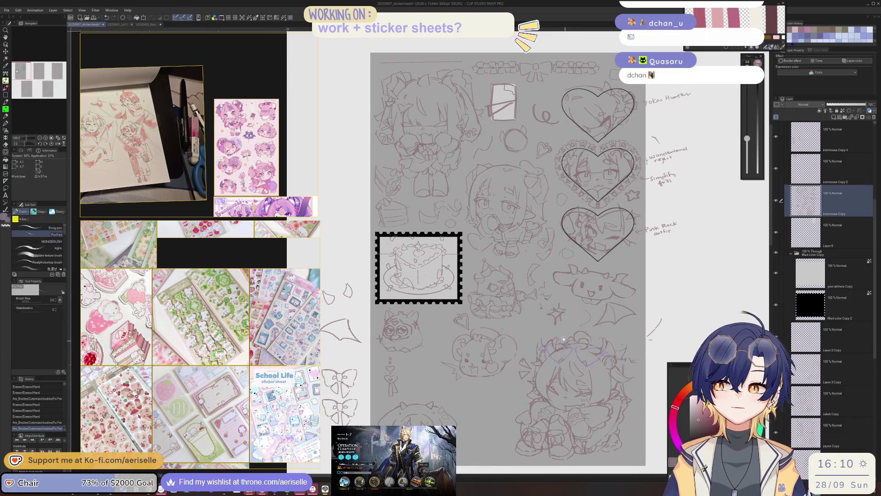
scroll(477, 221, up, 1)
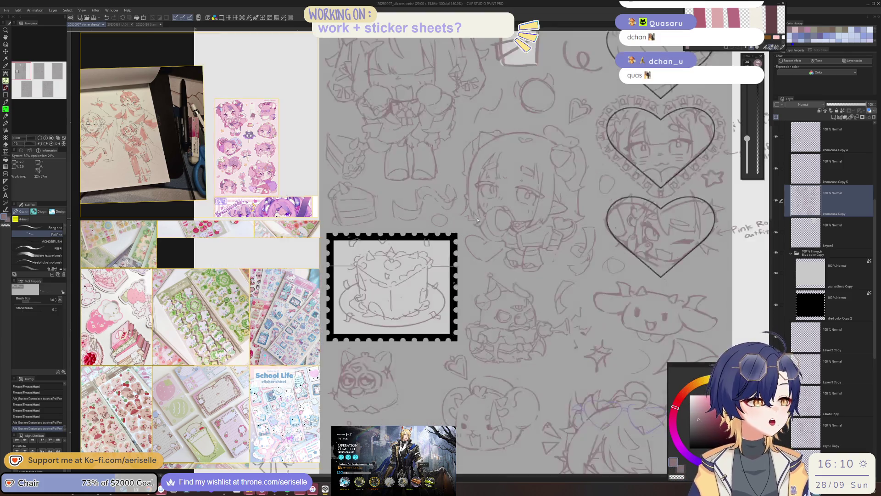
Erase the rough circle beneath the small horns with a slightly smaller eraser.
mouse_move(478, 221)
mouse_down()
mouse_move(573, 274)
mouse_move(578, 353)
mouse_up()
scroll(518, 230, up, 1)
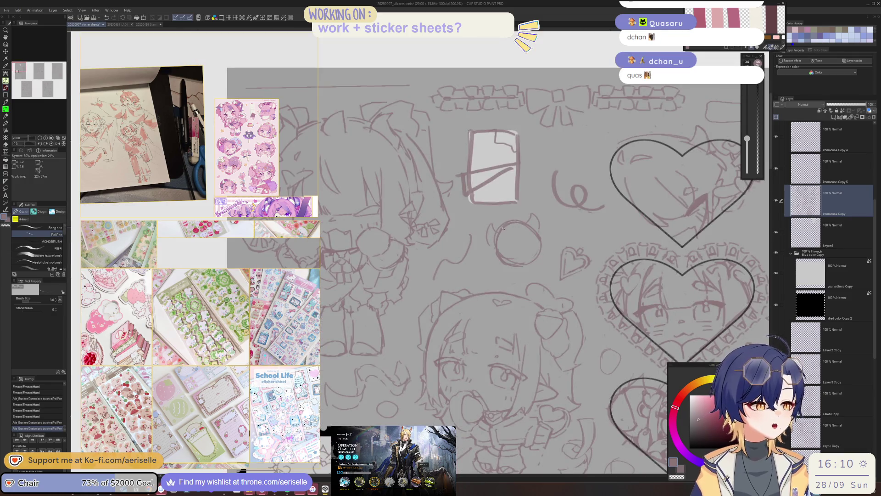
key(m)
drag(480, 253, 482, 268)
key(ctrl+z)
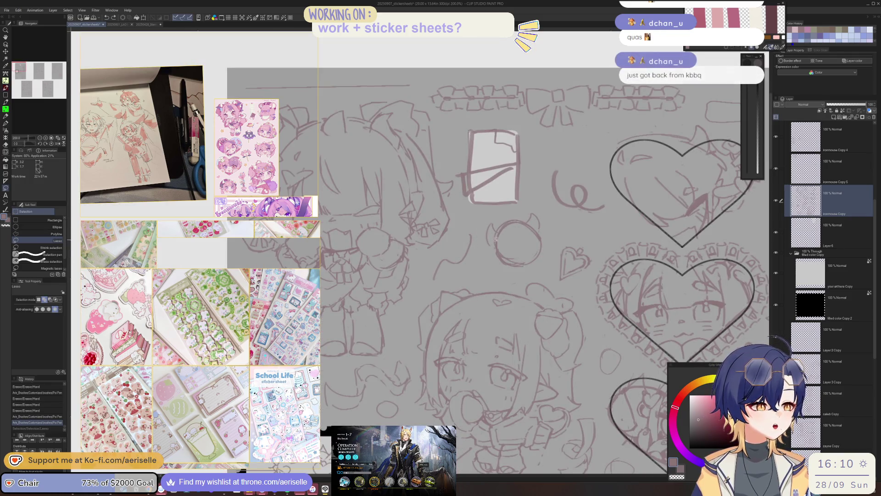
key(p)
key(e)
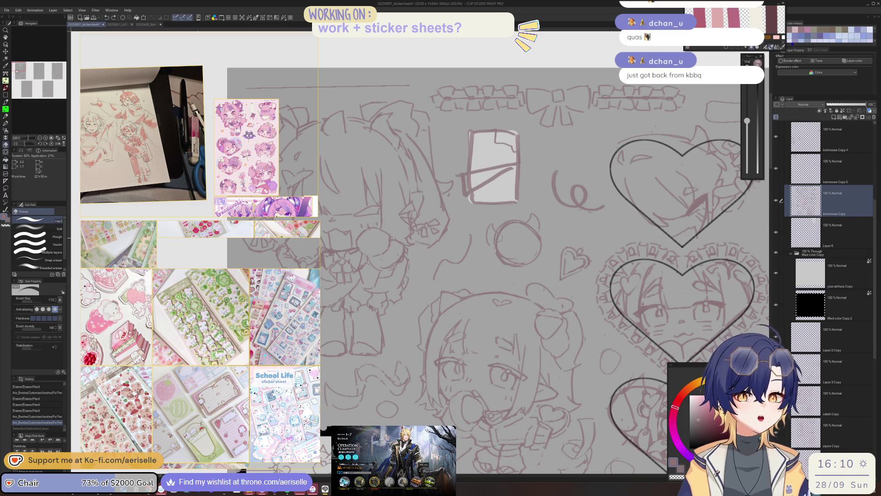
key(bracketleft)
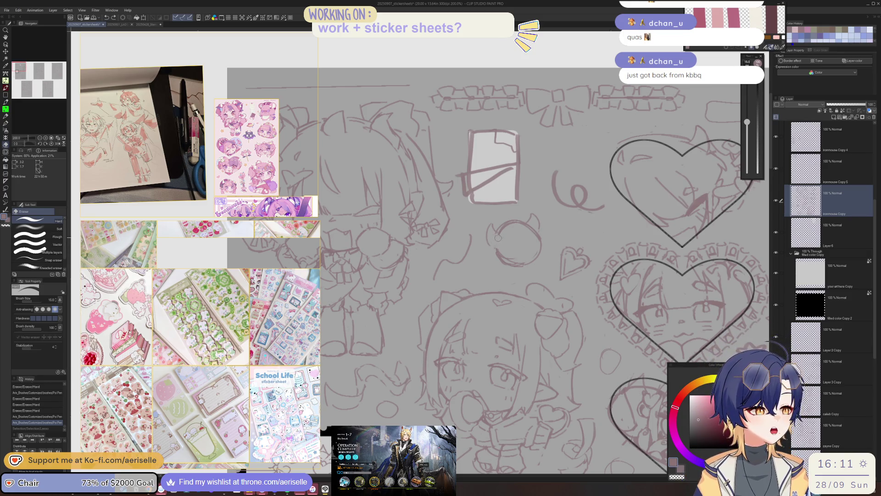
key(p)
key(e)
mouse_move(514, 226)
mouse_down()
mouse_move(532, 228)
mouse_move(533, 247)
mouse_up()
Select Layer6 as the layer for the new shape.
key(p)
click(604, 161)
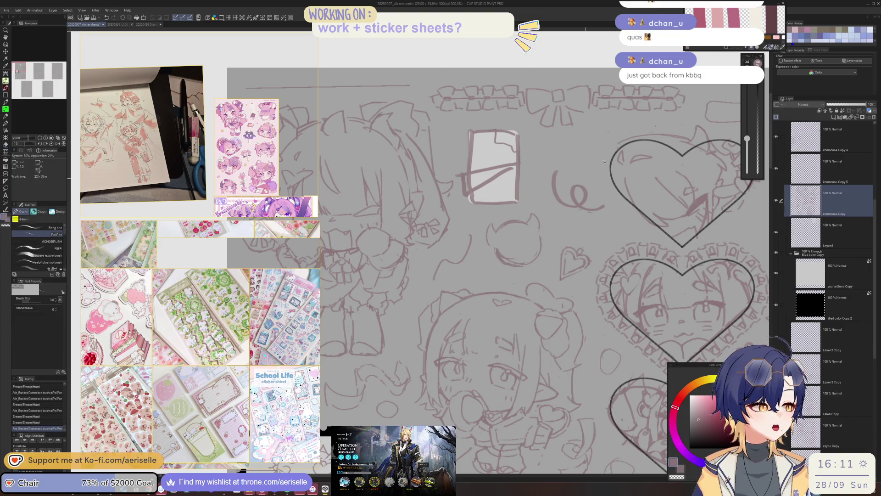
click(828, 235)
key(u)
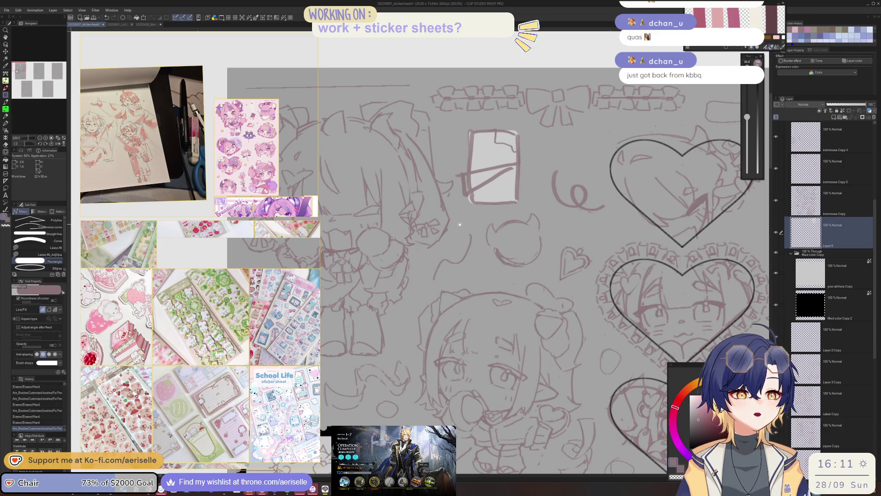
Draw a filled ellipse beneath the small horns.
key(u)
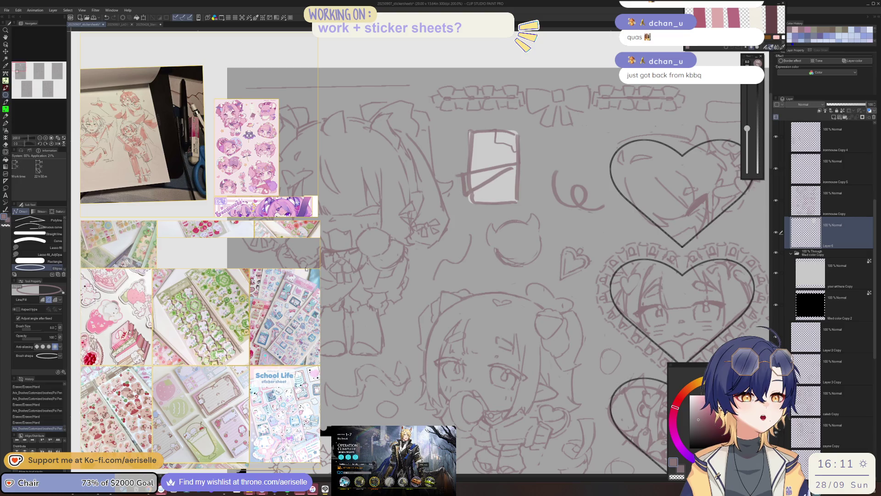
click(42, 299)
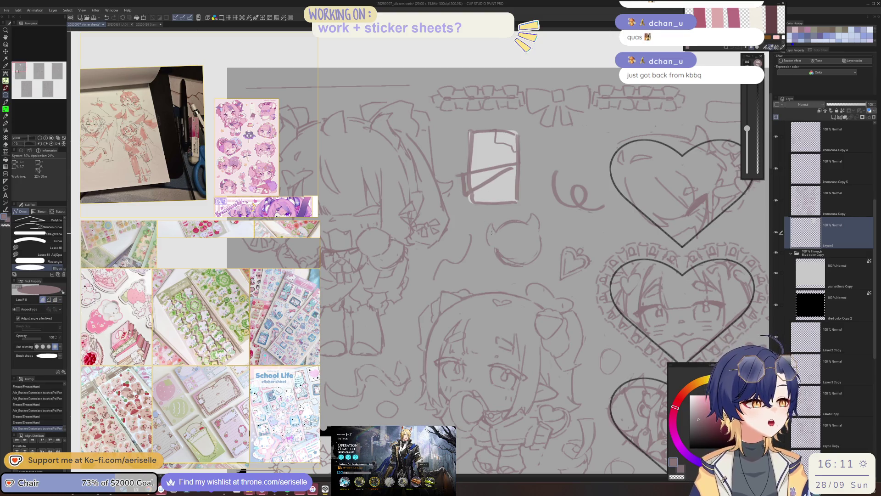
drag(489, 231, 537, 266)
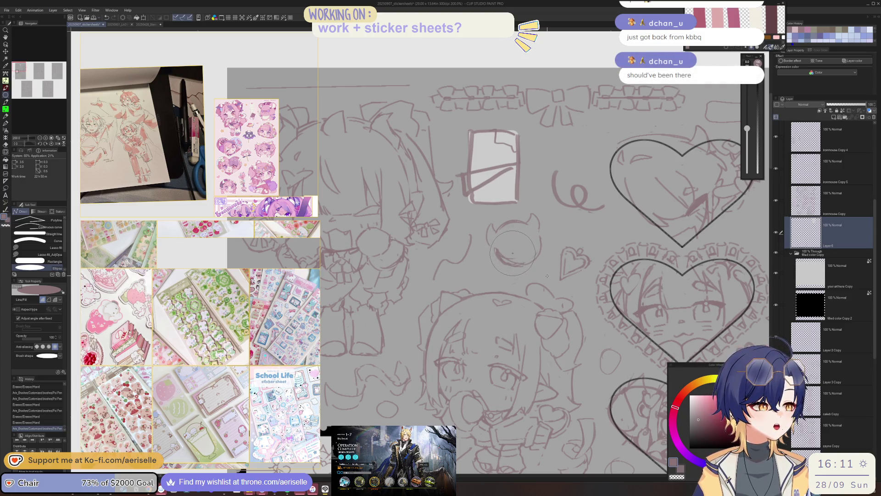
mouse_move(522, 254)
mouse_down()
mouse_move(496, 218)
mouse_move(539, 227)
mouse_move(536, 242)
mouse_up()
Turn the circle muted grey with luminosity 15 and saturation -60, then deselect.
key(m)
key(v)
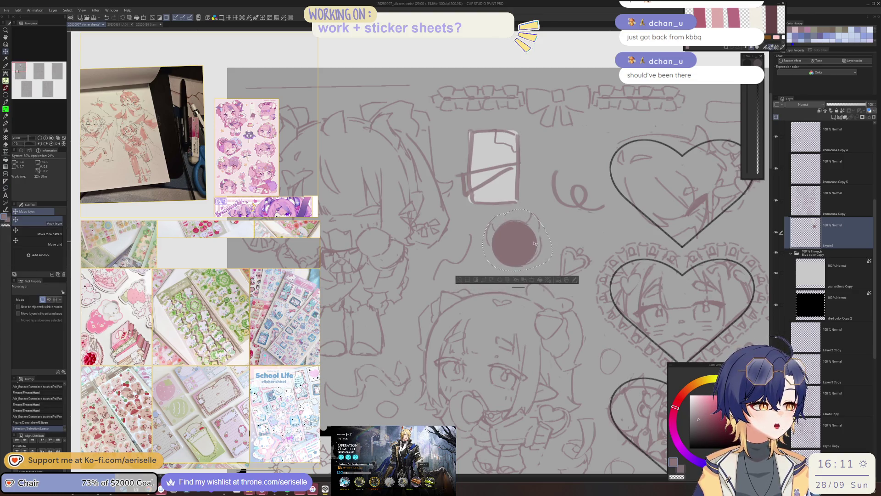
key(ctrl+u)
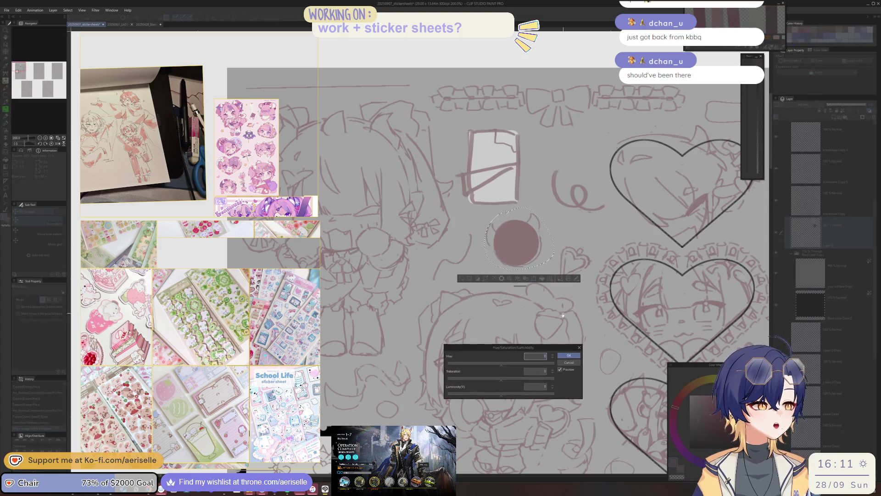
click(518, 394)
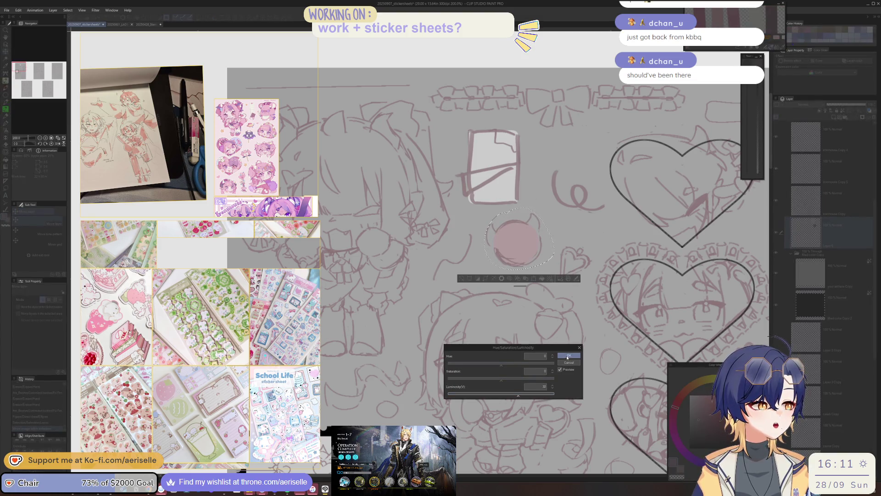
click(510, 394)
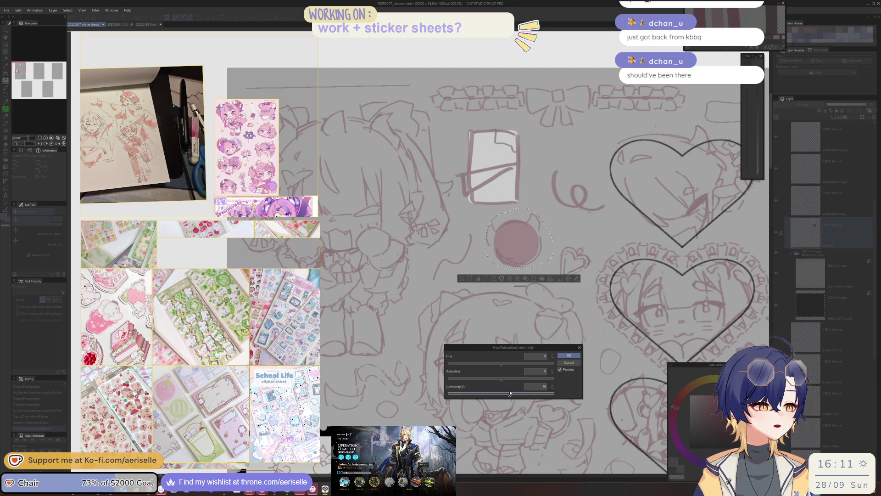
click(510, 393)
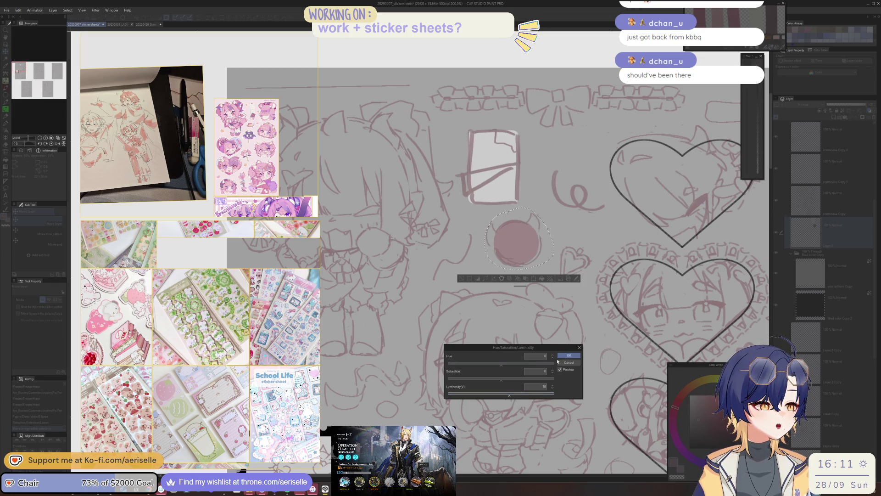
click(469, 382)
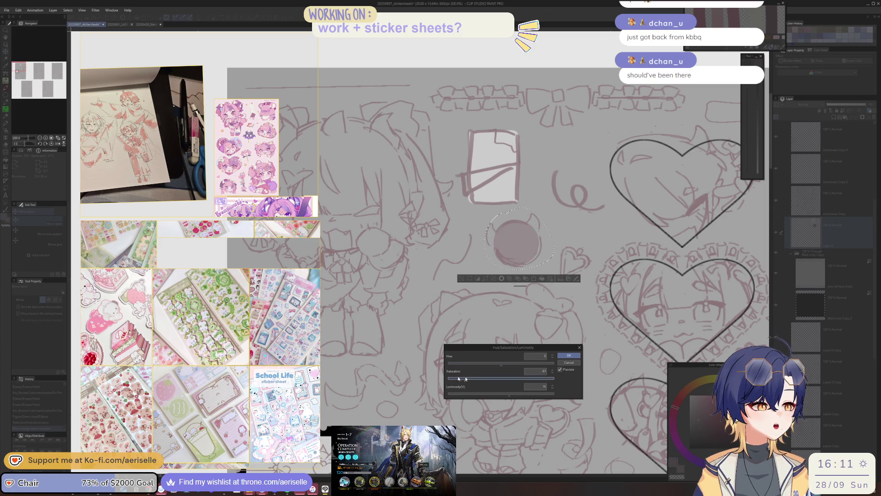
click(568, 355)
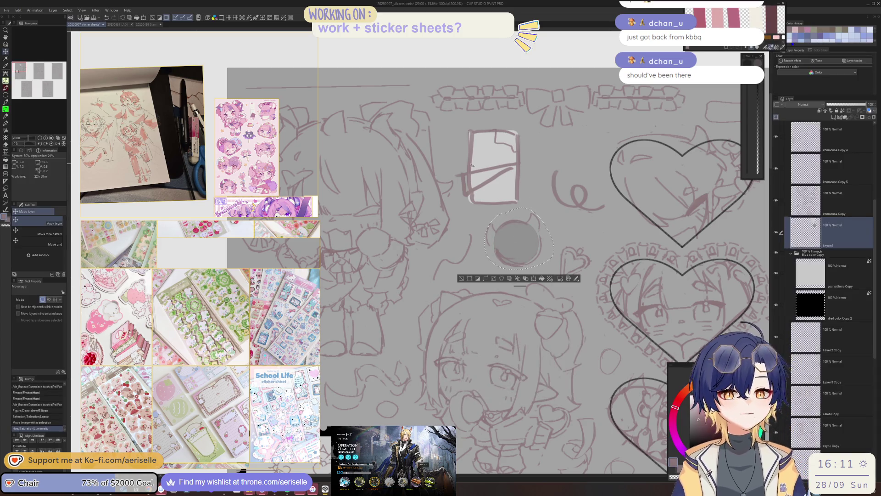
click(461, 278)
Erase the grey circle's rough lower-left edge with a larger eraser.
scroll(497, 246, up, 4)
key(e)
click(531, 274)
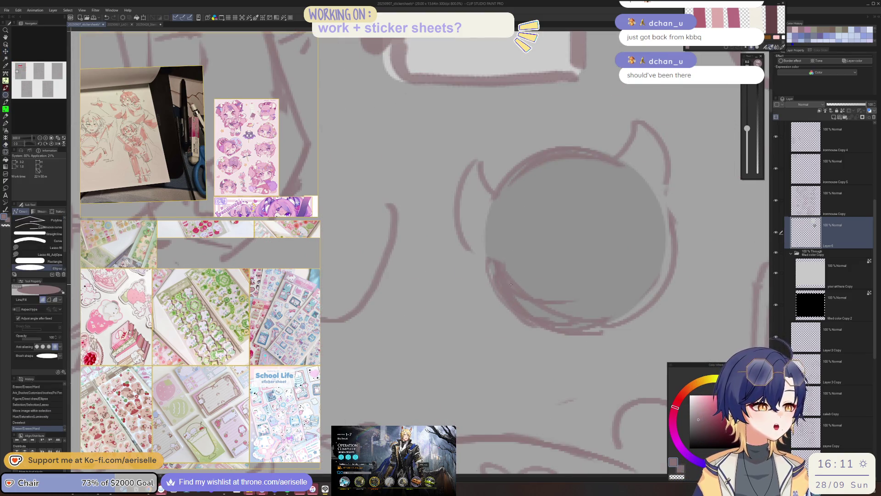
key(alt+bracketright)
mouse_move(531, 274)
mouse_down()
mouse_move(570, 294)
mouse_move(672, 247)
mouse_up()
Redraw the circle's lower-left and right edge lines and erase along its top edge.
key(p)
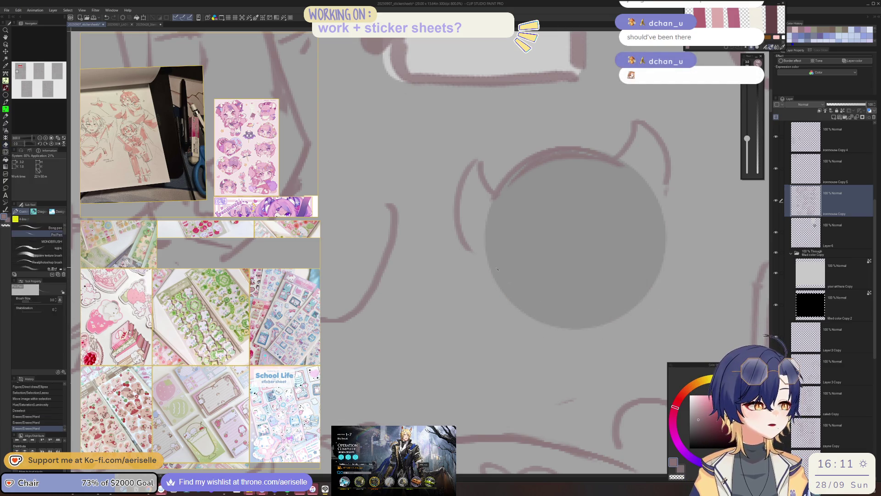
drag(489, 276, 548, 323)
key(ctrl+z)
drag(489, 257, 533, 310)
key(ctrl+z)
mouse_move(485, 254)
mouse_down()
mouse_move(552, 326)
mouse_move(642, 293)
mouse_up()
drag(667, 228, 645, 301)
key(e)
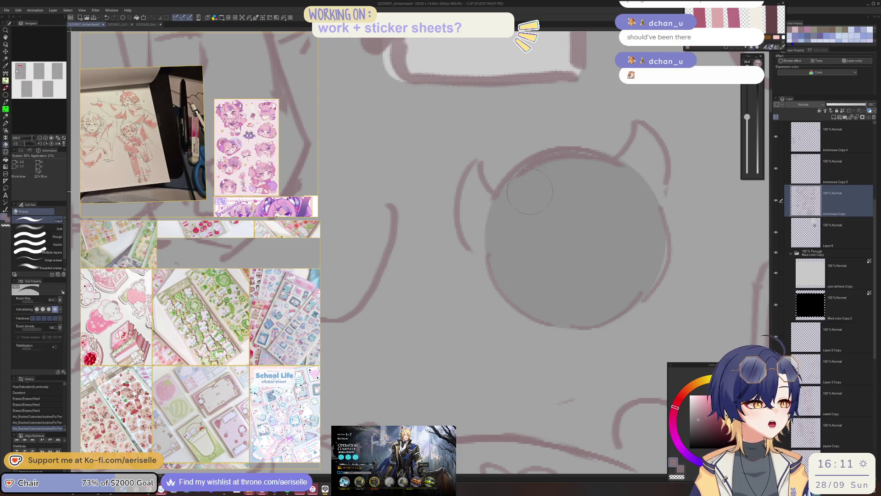
drag(508, 192, 623, 159)
Redraw both horns and draw an angry brow, lidded eyes and a wavy mouth.
key(p)
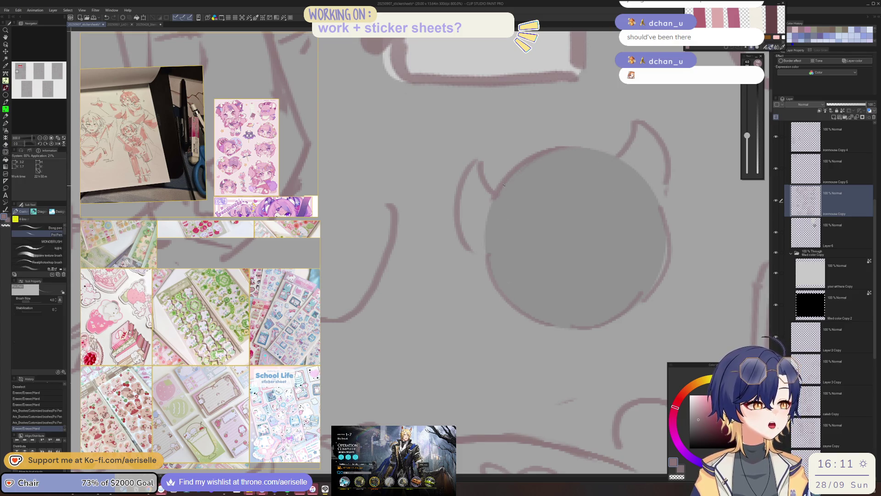
drag(490, 195, 476, 174)
mouse_move(630, 120)
mouse_down()
mouse_move(618, 140)
mouse_move(666, 202)
mouse_up()
mouse_move(506, 241)
mouse_down()
mouse_move(569, 253)
mouse_move(635, 200)
mouse_up()
drag(595, 239, 644, 210)
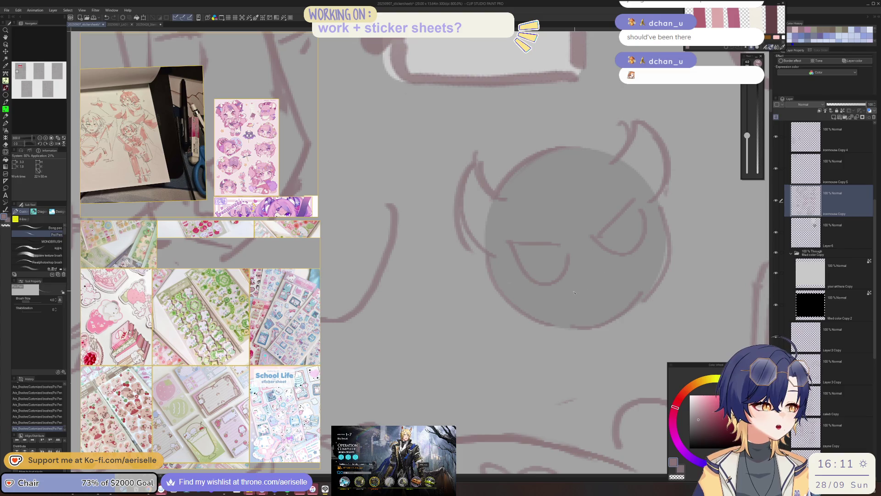
drag(573, 272, 629, 268)
Lasso the devil head, nudge it into position, and deselect.
key(ctrl+minus)
key(ctrl+minus)
key(ctrl+minus)
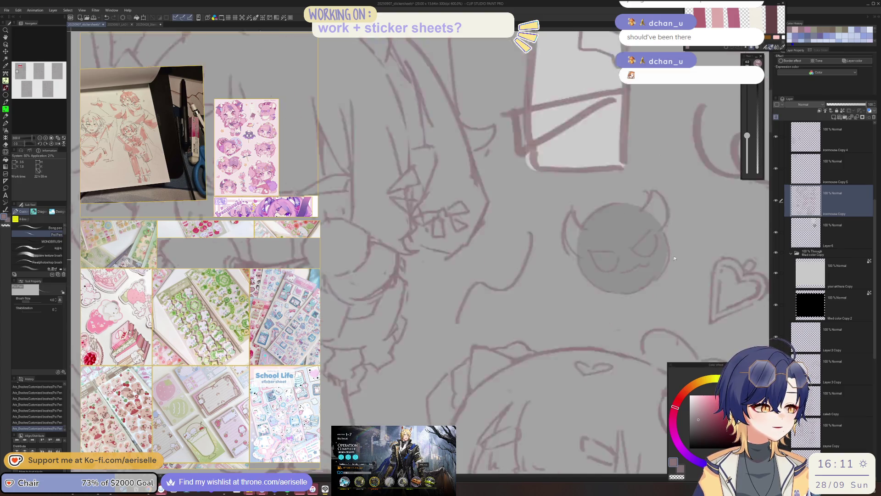
key(m)
mouse_move(477, 200)
mouse_down()
mouse_move(549, 232)
mouse_move(544, 243)
mouse_up()
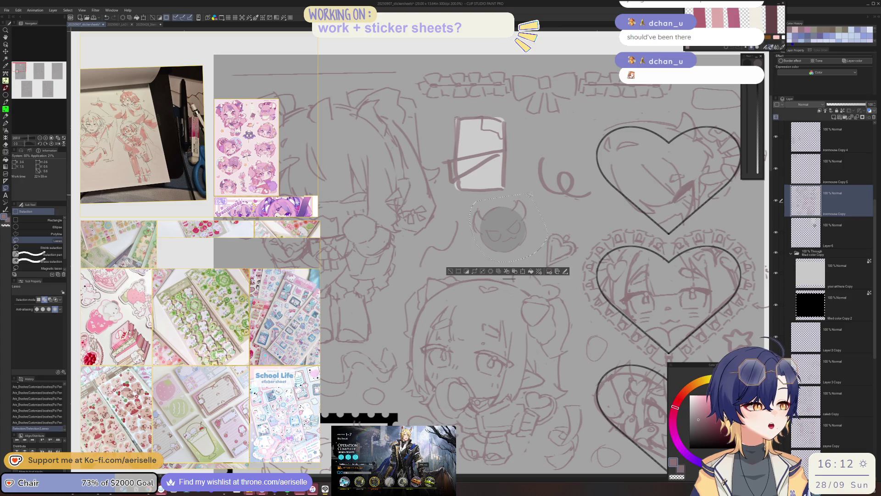
key(k)
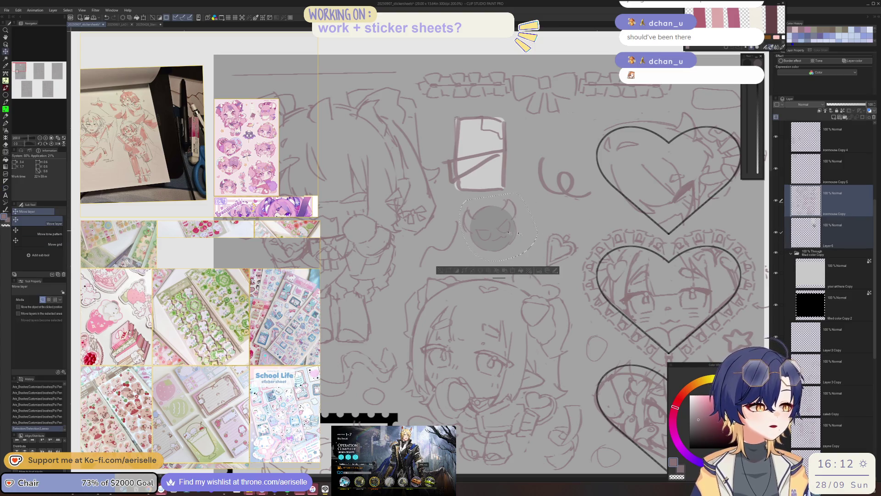
drag(522, 233, 480, 257)
click(450, 271)
key(ctrl+minus)
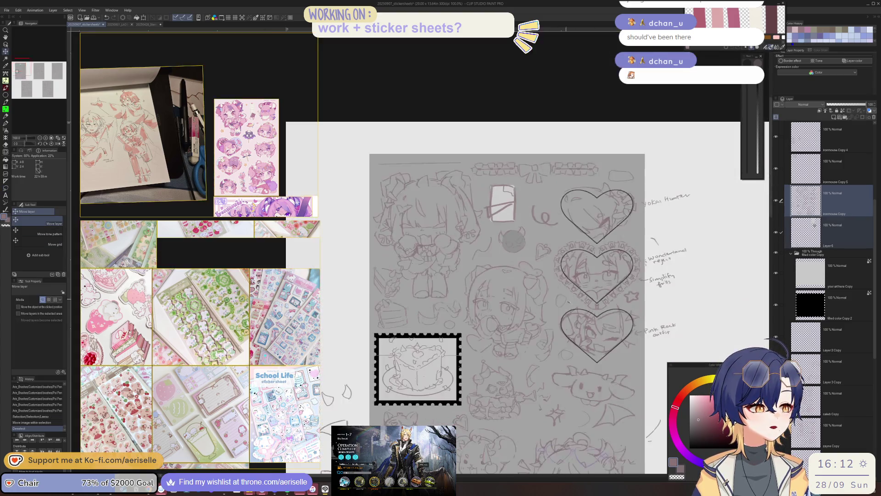
scroll(515, 229, down, 3)
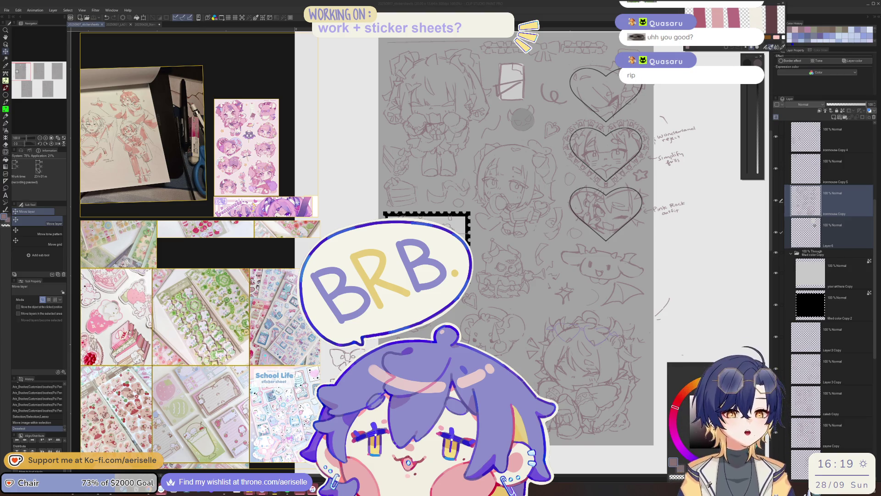
Undo the stray pen marks and add a short stroke to the sketch.
click(482, 336)
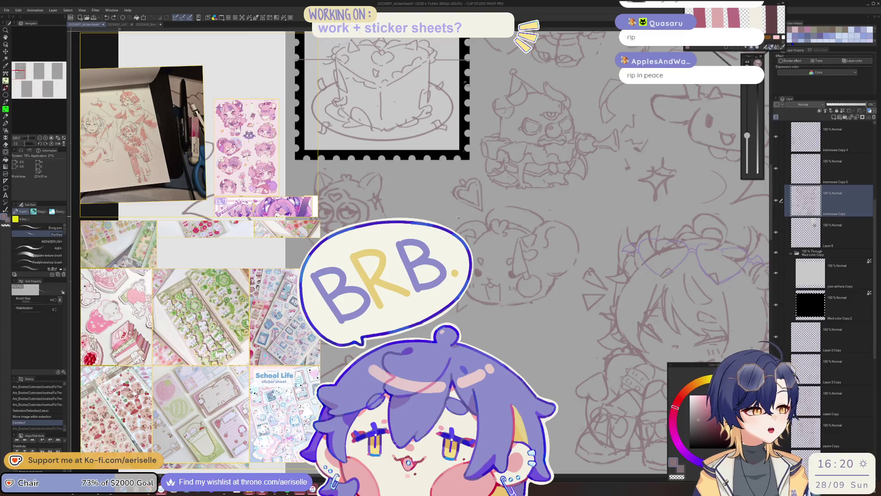
click(464, 212)
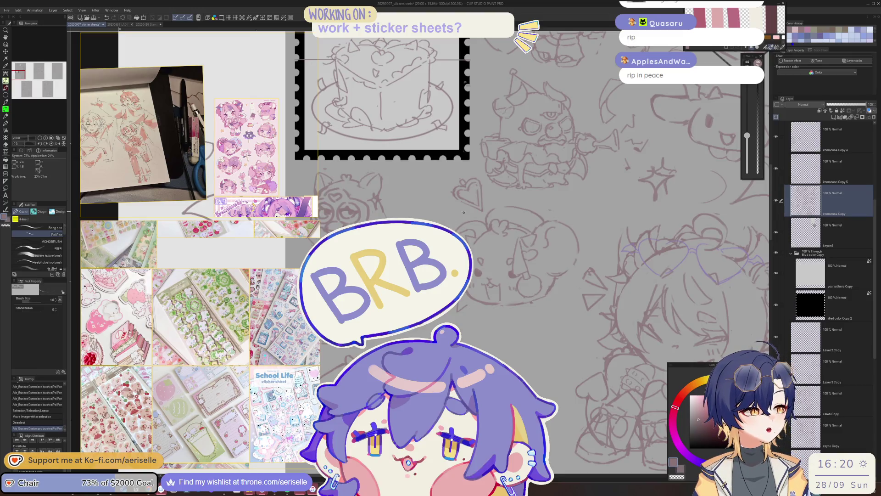
key(ctrl+z)
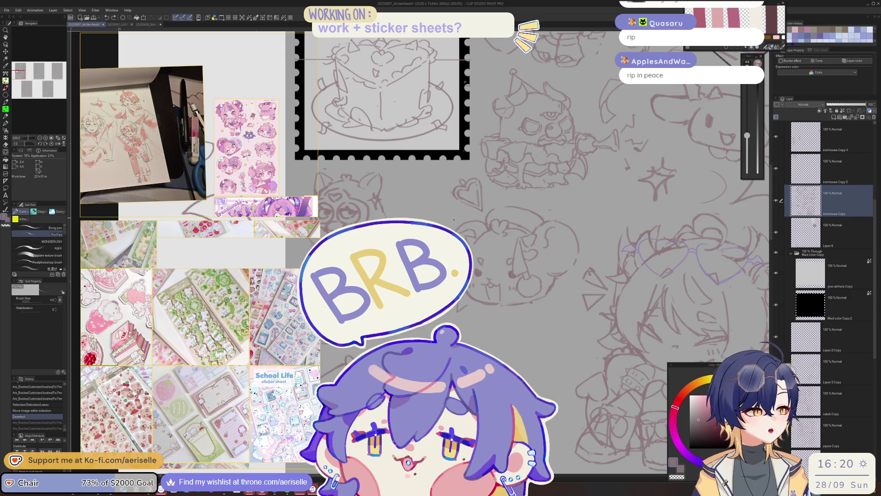
click(482, 203)
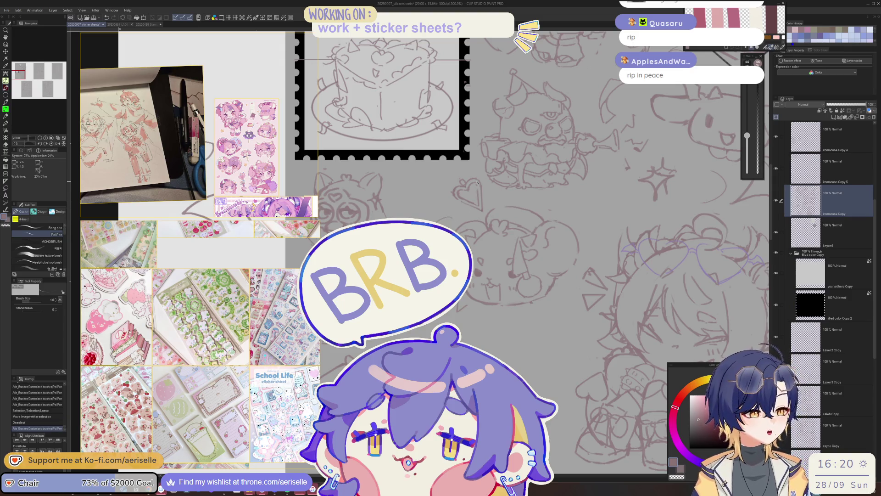
key(ctrl+z)
key(ctrl+z)
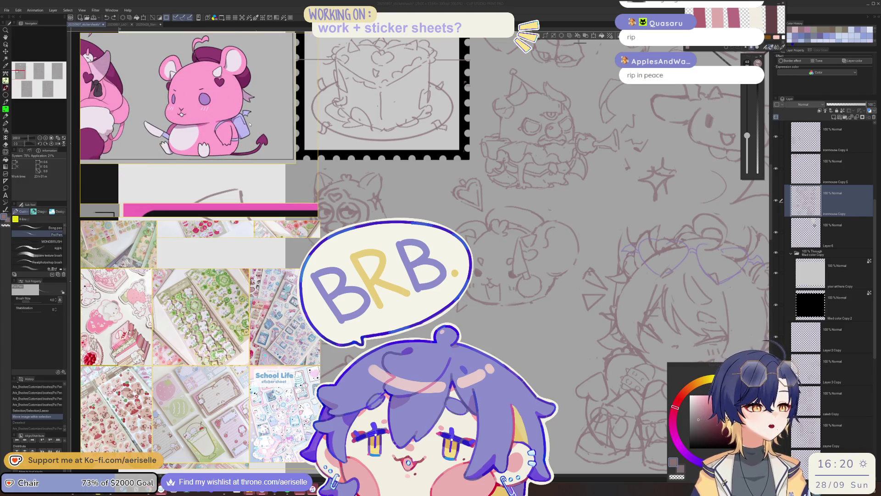
drag(546, 295, 551, 280)
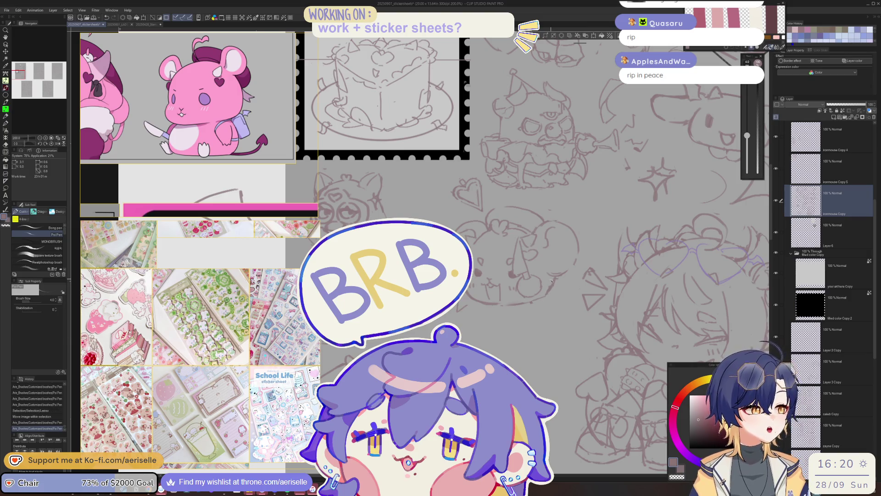
Deselect the lassoed cake stamp with Ctrl+D so it stays in place.
key(o)
key(p)
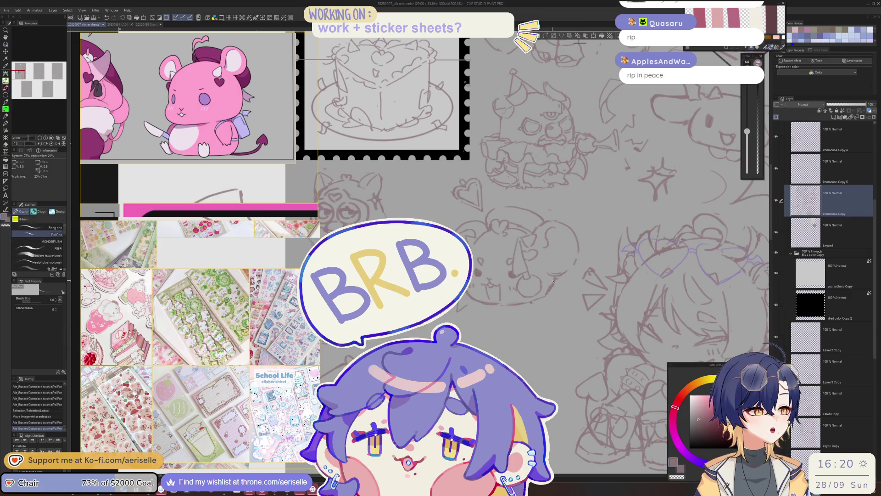
key(o)
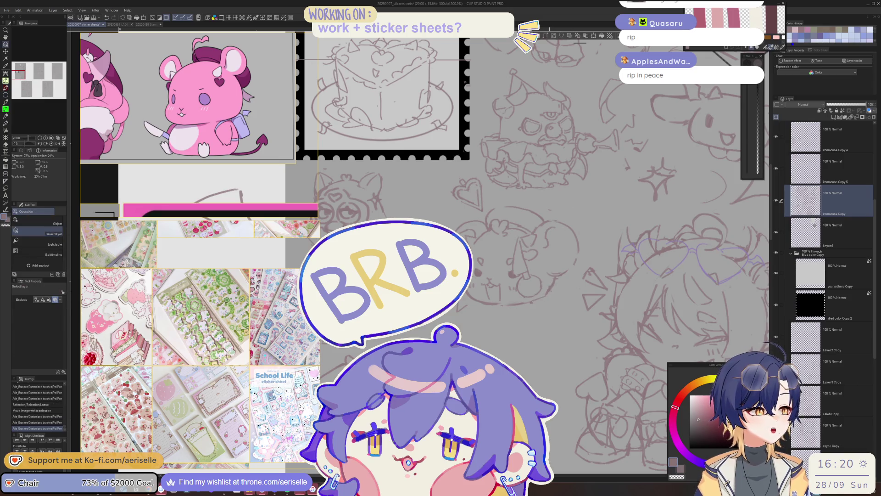
key(p)
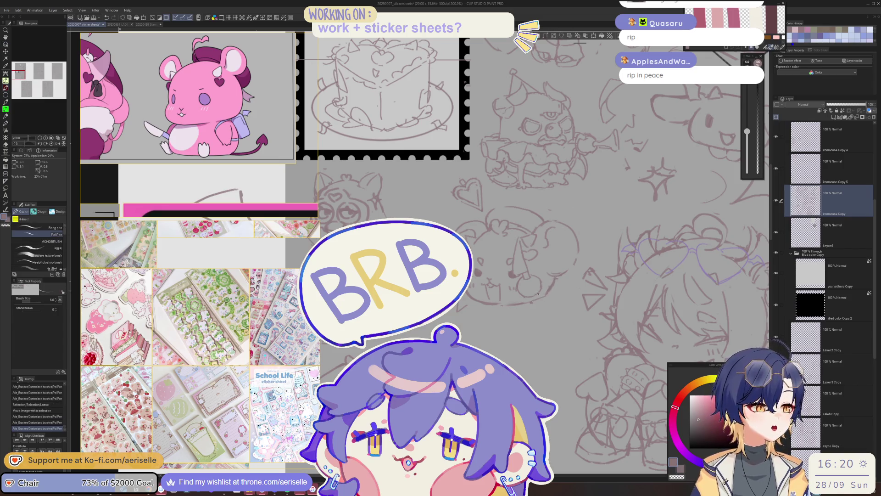
scroll(557, 266, down, 4)
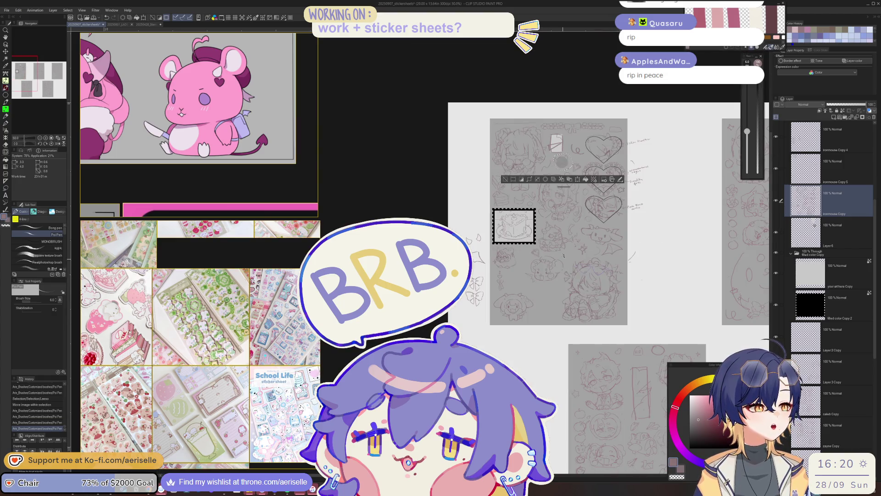
key(ctrl+d)
scroll(563, 159, up, 10)
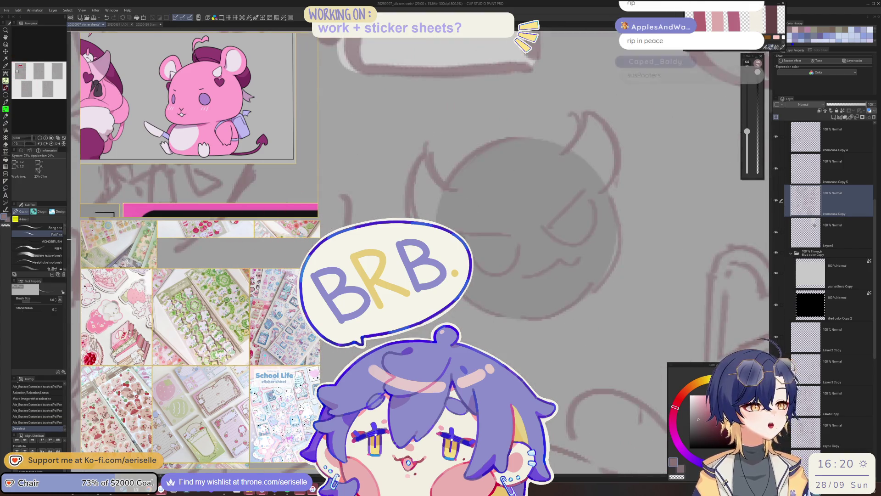
key(e)
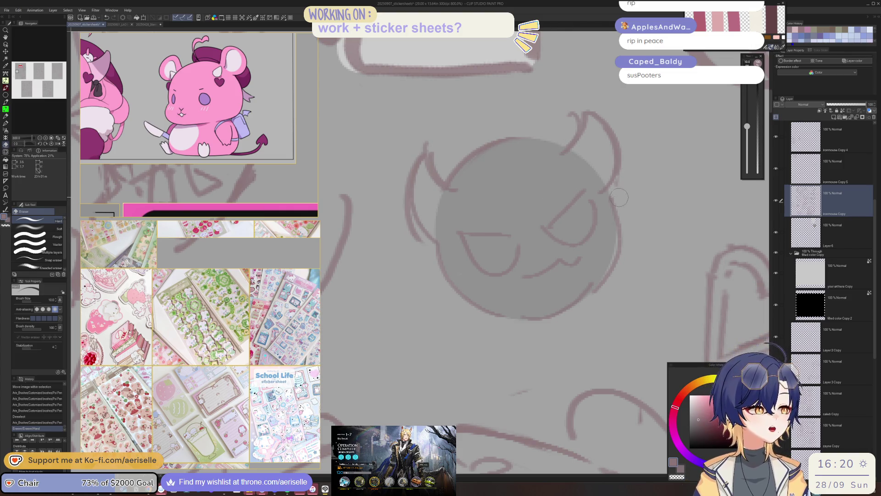
Draw new collar lines running down from the top chibi's neck.
key(p)
drag(607, 194, 613, 207)
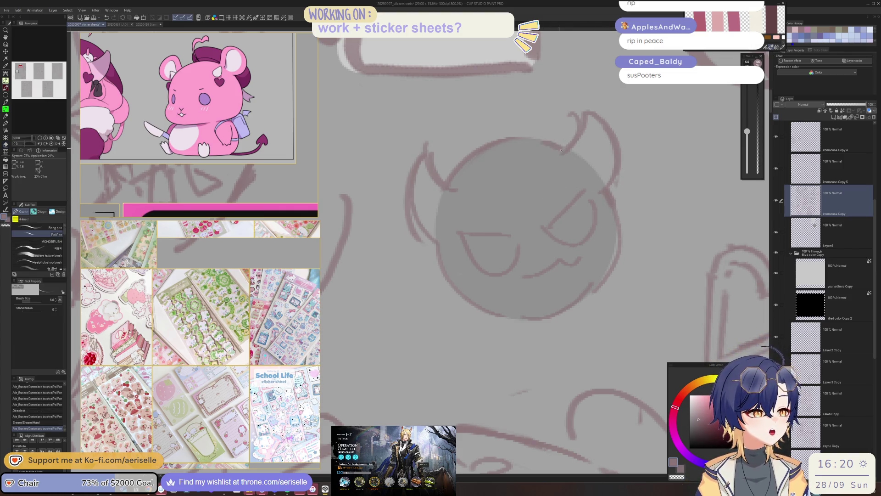
scroll(560, 150, down, 6)
scroll(509, 239, up, 1)
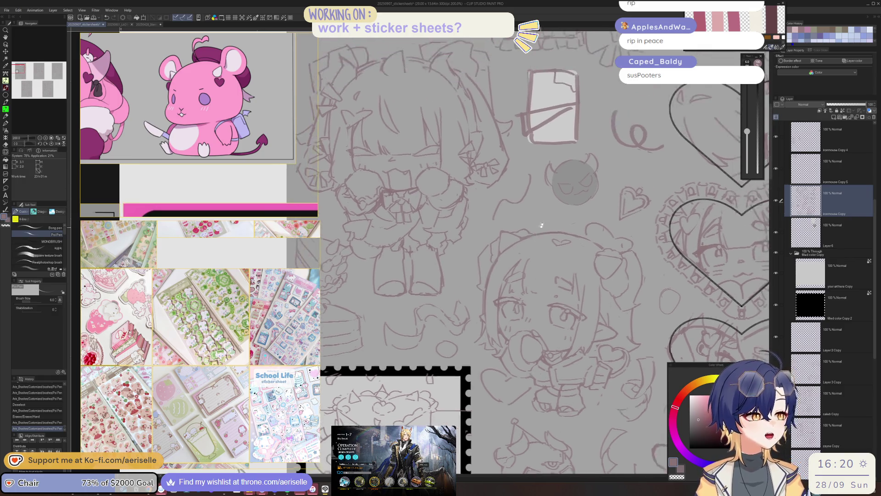
scroll(509, 239, up, 1)
scroll(495, 238, up, 2)
key(ctrl+z)
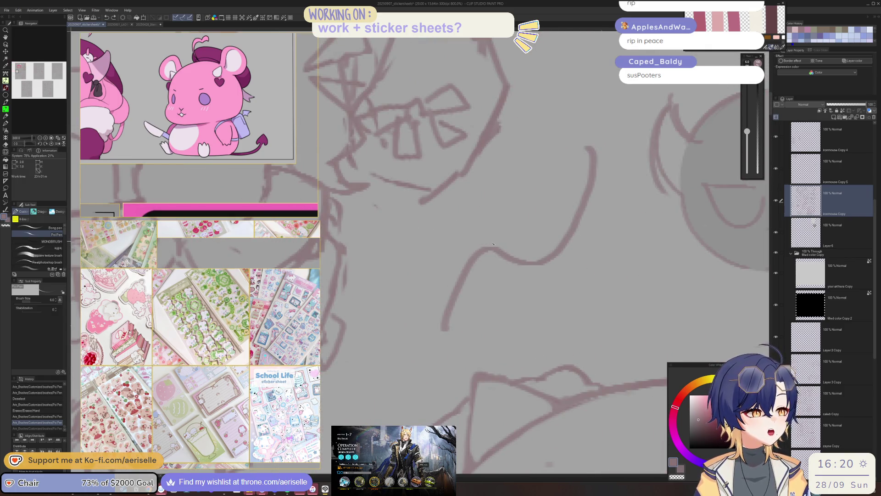
mouse_move(487, 247)
mouse_down()
mouse_move(442, 330)
mouse_move(491, 342)
mouse_up()
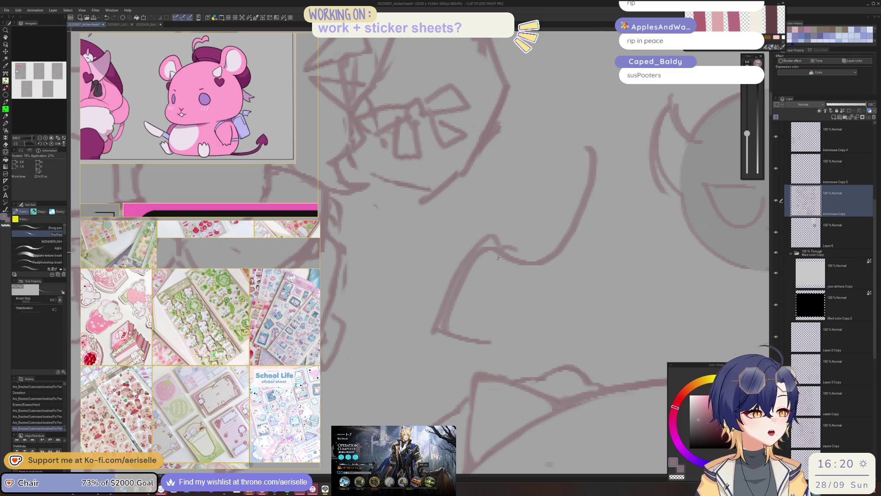
drag(498, 253, 488, 347)
Erase and redraw the middle of the diagonal collar line.
key(e)
drag(487, 250, 440, 324)
key(p)
drag(462, 270, 439, 327)
mouse_move(499, 237)
mouse_down()
mouse_move(523, 251)
mouse_move(477, 231)
mouse_move(498, 231)
mouse_move(539, 272)
mouse_move(564, 274)
mouse_move(547, 258)
mouse_up()
key(ctrl+z)
key(e)
key(p)
key(ctrl+z)
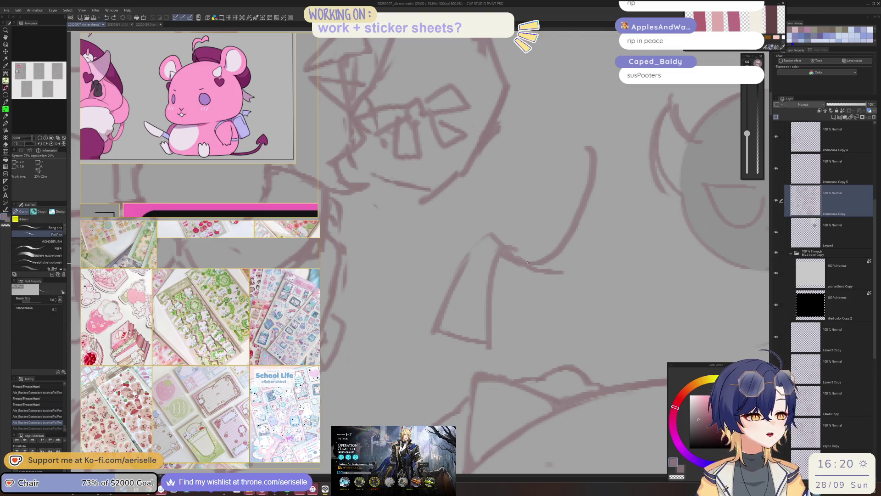
Rework the chibi's ear and neck curves, erasing and redrawing the neck lines.
mouse_move(559, 149)
mouse_down()
mouse_move(555, 243)
mouse_move(598, 140)
mouse_move(617, 174)
mouse_move(574, 264)
mouse_up()
key(e)
key(bracketright)
mouse_move(597, 149)
mouse_down()
mouse_move(560, 257)
mouse_move(523, 271)
mouse_up()
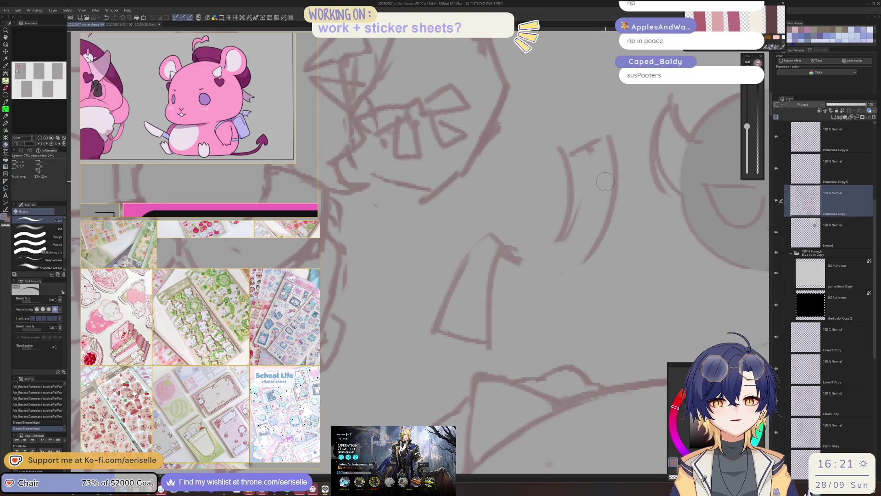
key(p)
drag(519, 262, 592, 243)
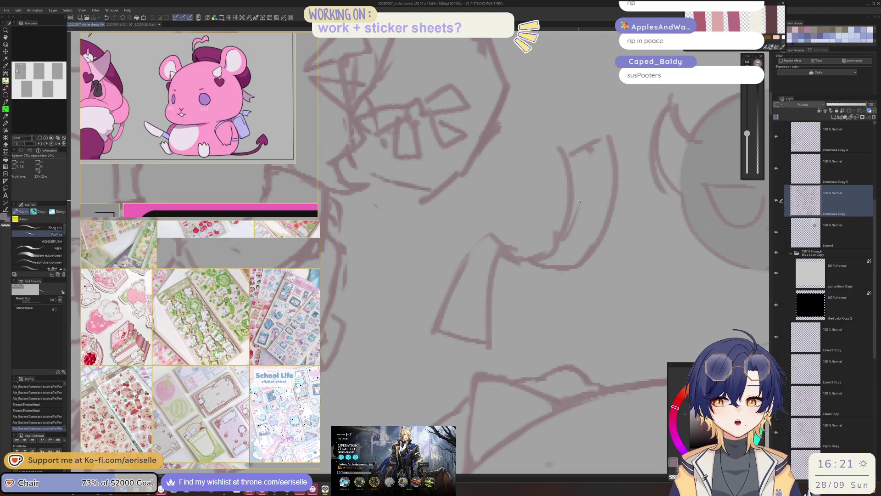
scroll(580, 201, down, 2)
scroll(579, 202, down, 2)
key(h)
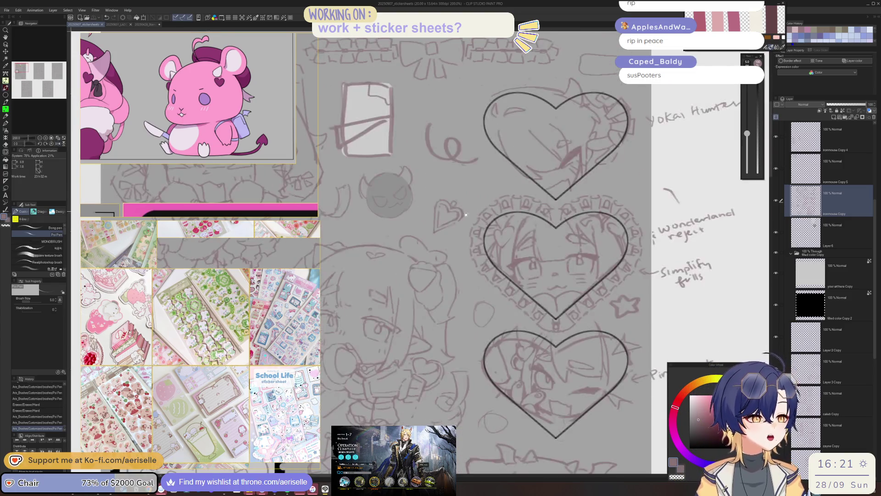
scroll(410, 221, up, 2)
Tidy the small lines left of the devil-face doodle by erasing and redrawing them.
key(e)
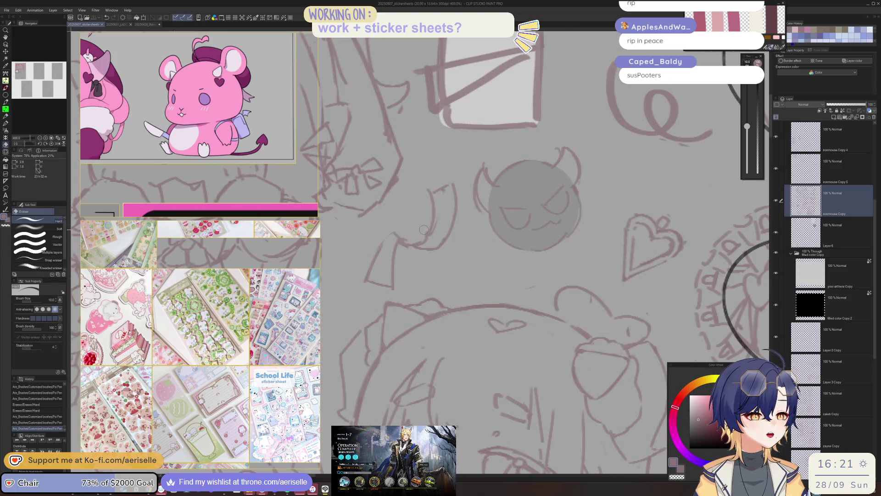
mouse_move(399, 240)
mouse_down()
mouse_move(409, 229)
mouse_move(441, 224)
mouse_up()
drag(434, 216, 404, 237)
key(p)
key(ctrl+z)
key(ctrl+z)
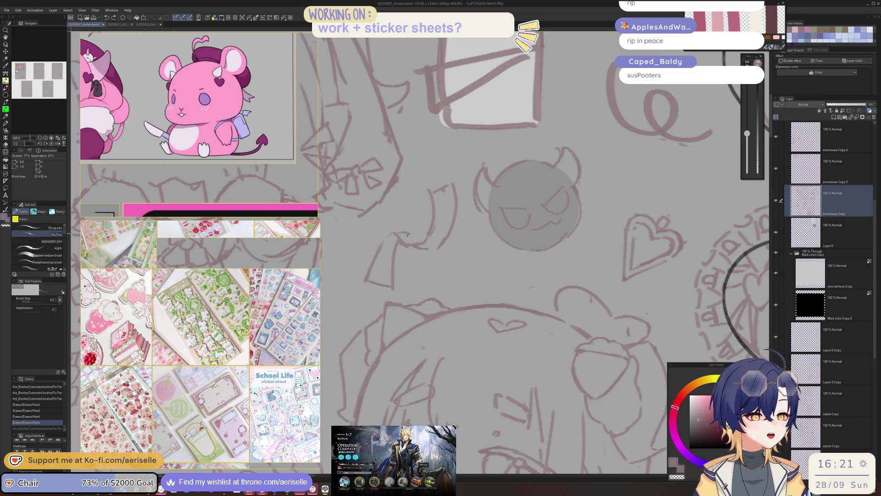
mouse_move(400, 239)
mouse_down()
mouse_move(413, 233)
mouse_move(427, 244)
mouse_move(403, 243)
mouse_move(416, 250)
mouse_up()
key(e)
mouse_move(404, 246)
mouse_down()
mouse_move(418, 252)
mouse_move(413, 228)
mouse_move(411, 243)
mouse_up()
key(p)
key(e)
key(p)
key(e)
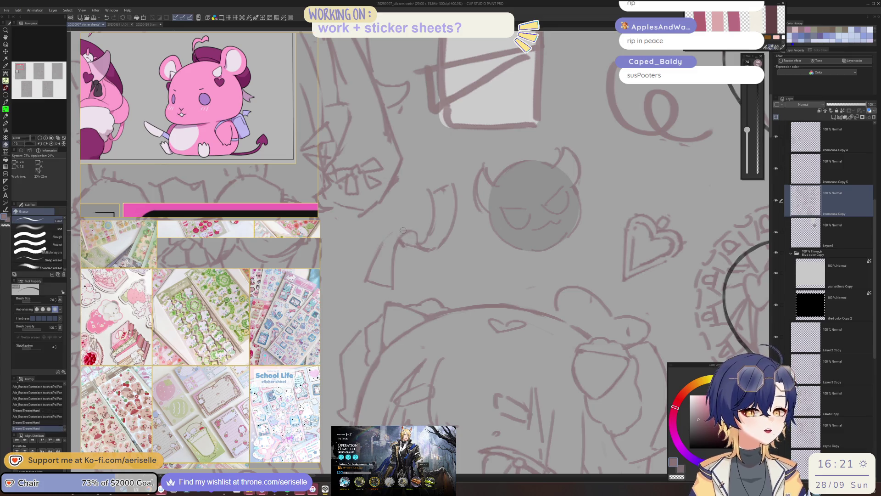
key(p)
scroll(402, 221, down, 3)
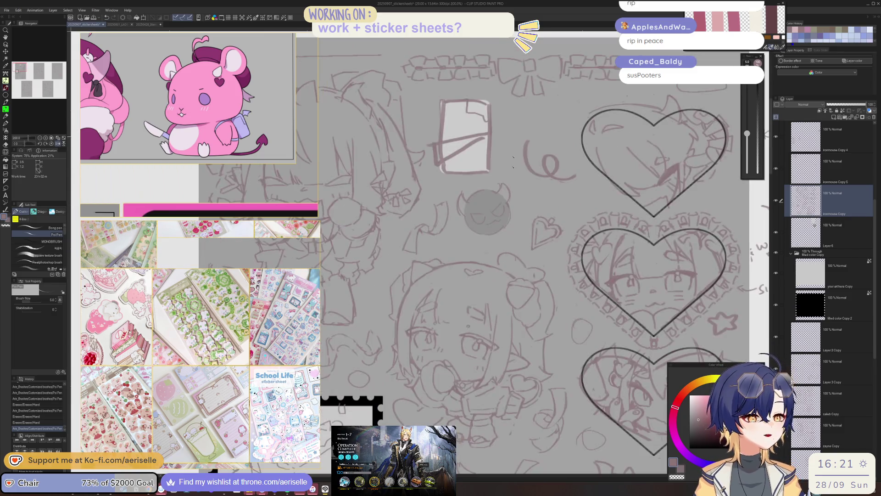
scroll(590, 240, down, 1)
scroll(425, 217, up, 1)
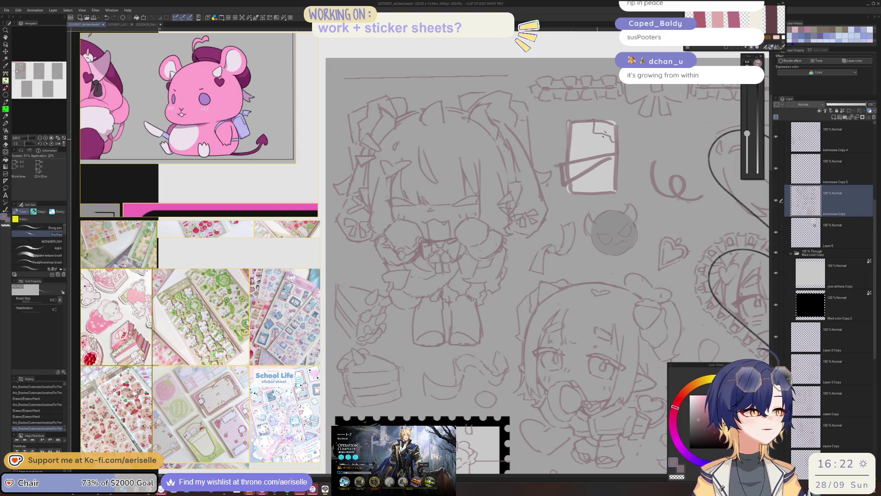
drag(550, 150, 472, 171)
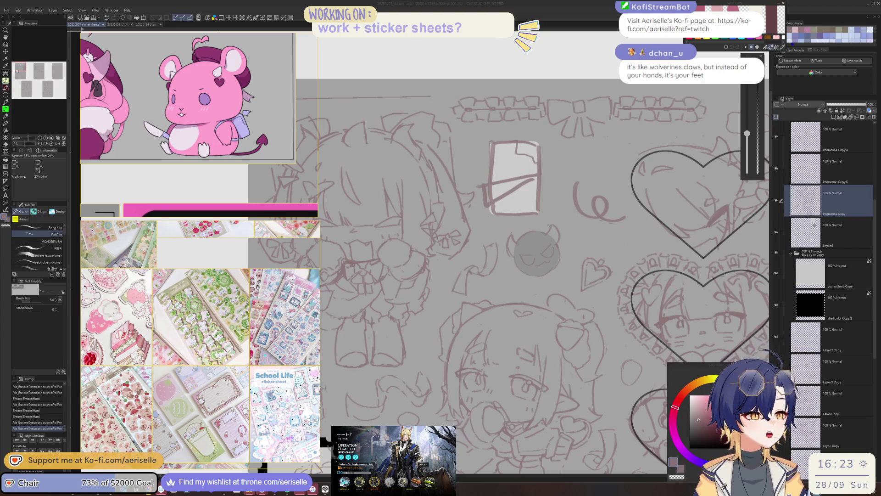
scroll(641, 149, down, 5)
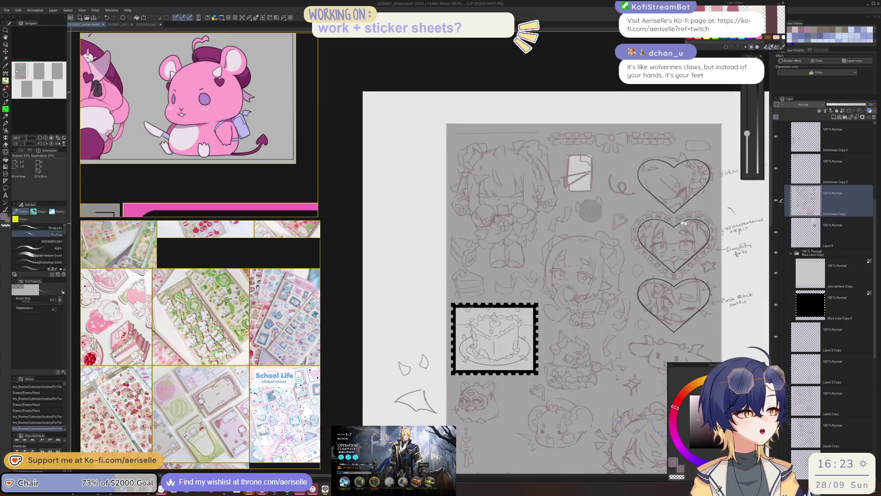
Sketch the curved speech-bubble outline below the mouse doodle, undoing misdrawn arcs.
scroll(588, 174, up, 4)
scroll(548, 305, up, 2)
scroll(548, 305, up, 1)
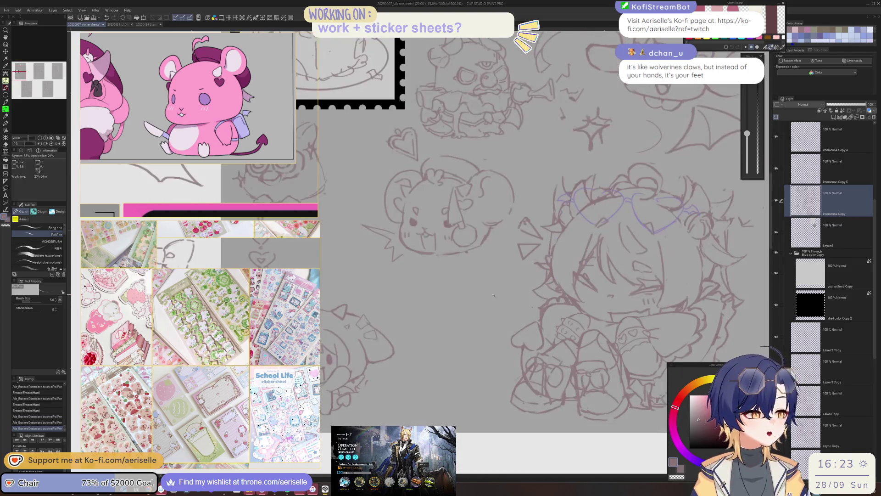
drag(509, 292, 500, 324)
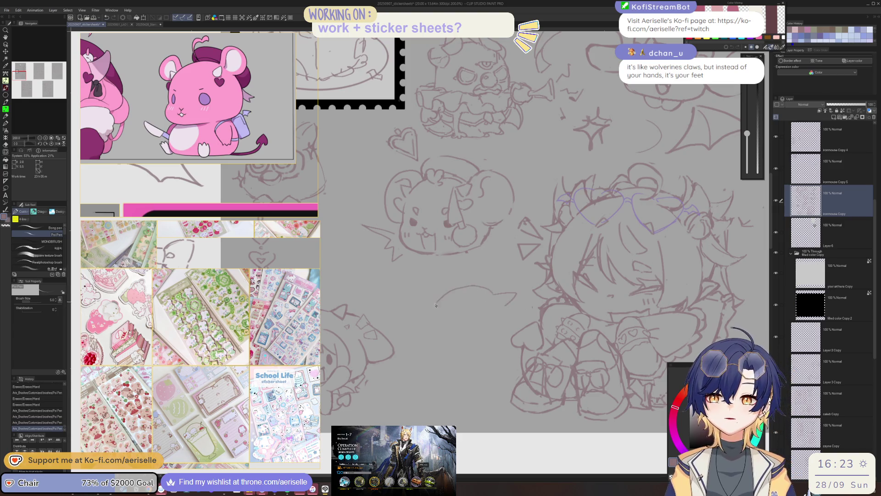
scroll(507, 309, down, 6)
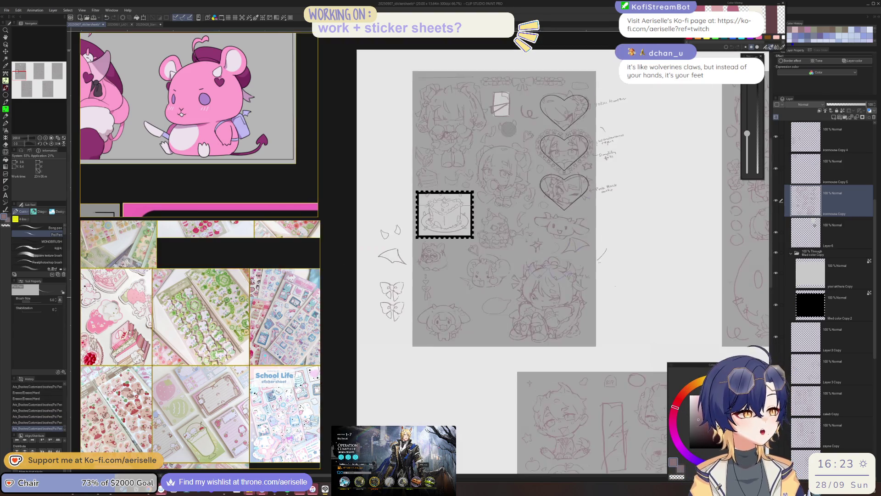
scroll(488, 362, up, 6)
mouse_move(488, 362)
mouse_down()
mouse_move(502, 301)
mouse_move(439, 313)
mouse_move(474, 354)
mouse_up()
key(ctrl+z)
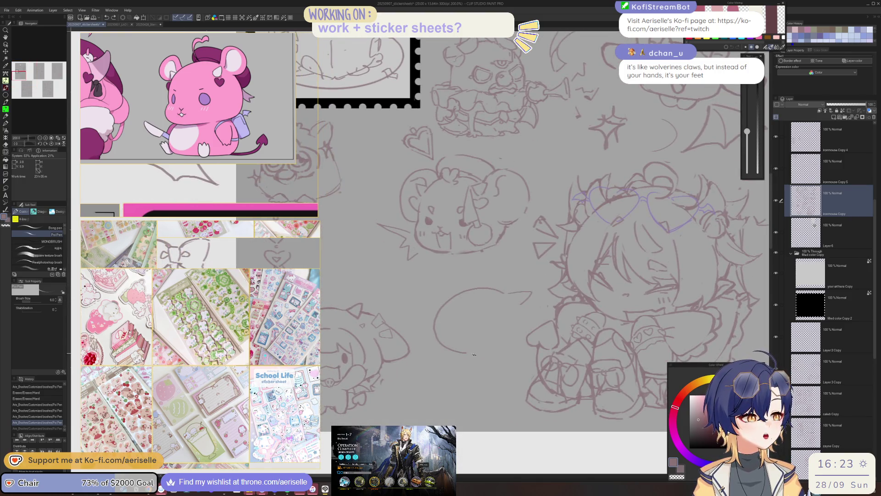
drag(513, 321, 518, 309)
key(ctrl+z)
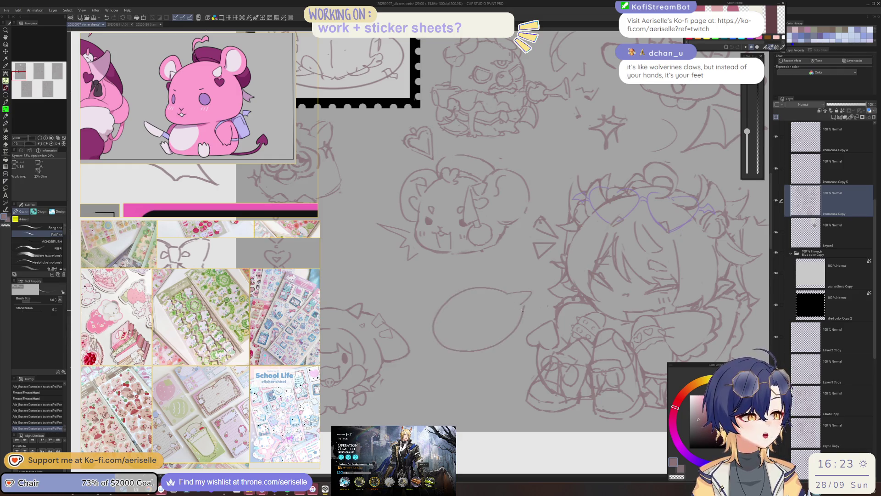
scroll(525, 308, up, 2)
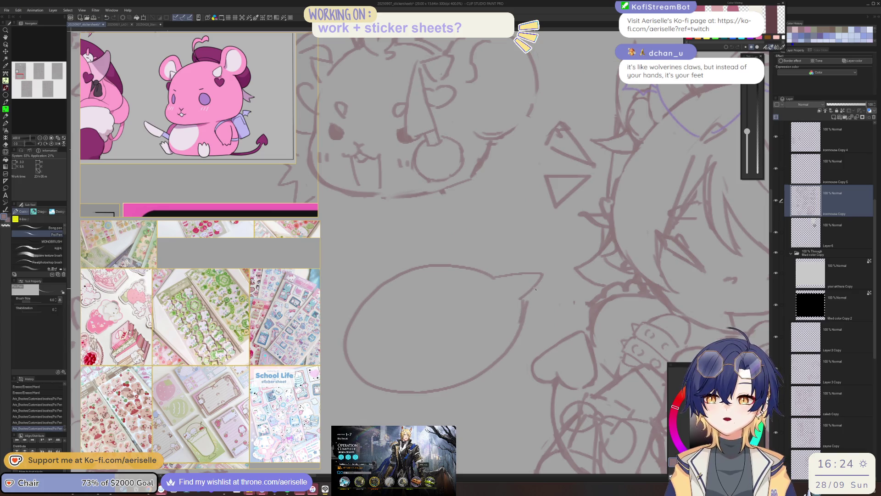
Bring the pink sticker-sheet reference onto the board and move it rightward.
click(584, 234)
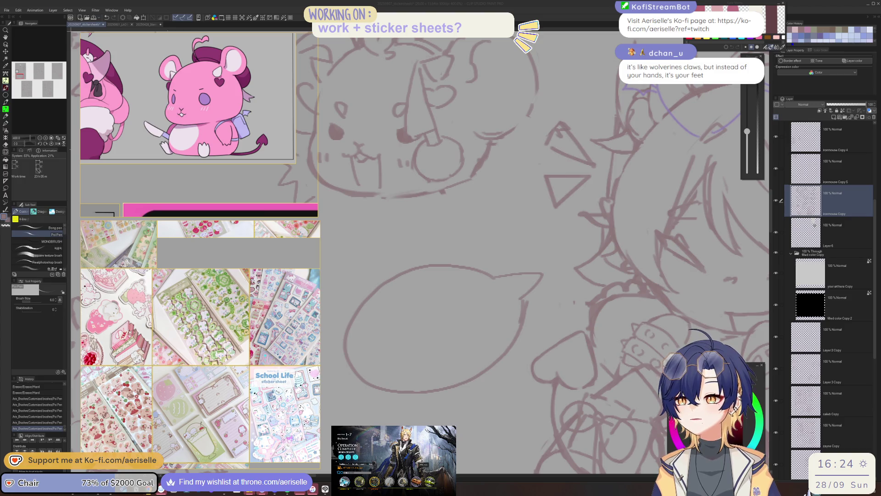
scroll(177, 354, down, 6)
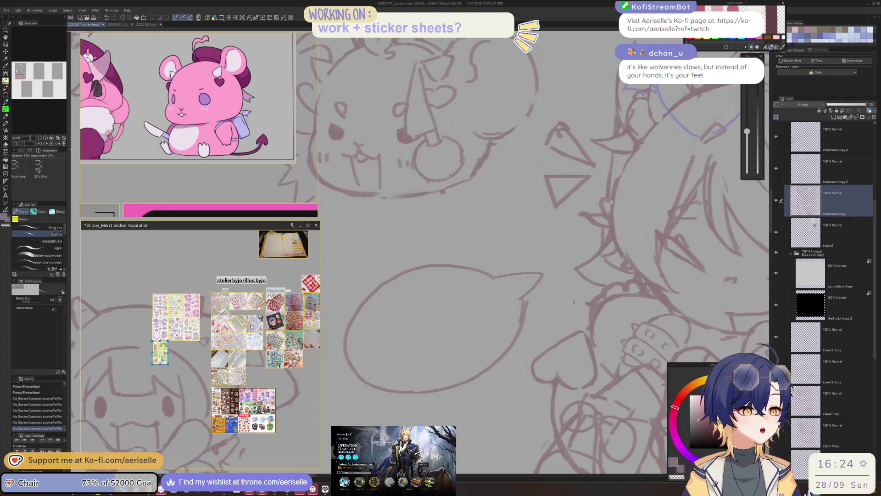
key(ctrl+v)
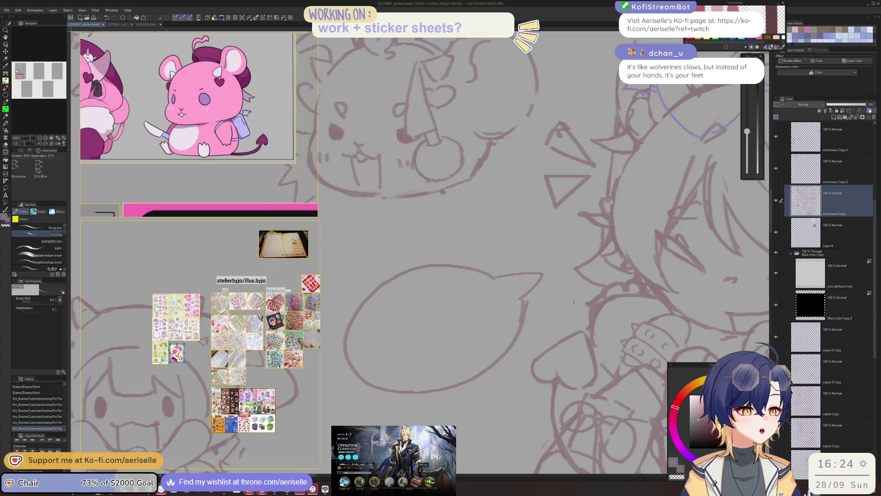
scroll(178, 355, up, 5)
mouse_move(177, 354)
mouse_down()
mouse_move(237, 355)
mouse_move(140, 351)
mouse_up()
Zoom in and shift the pink sticker sheet to study its stickers, then zoom out.
scroll(231, 303, up, 8)
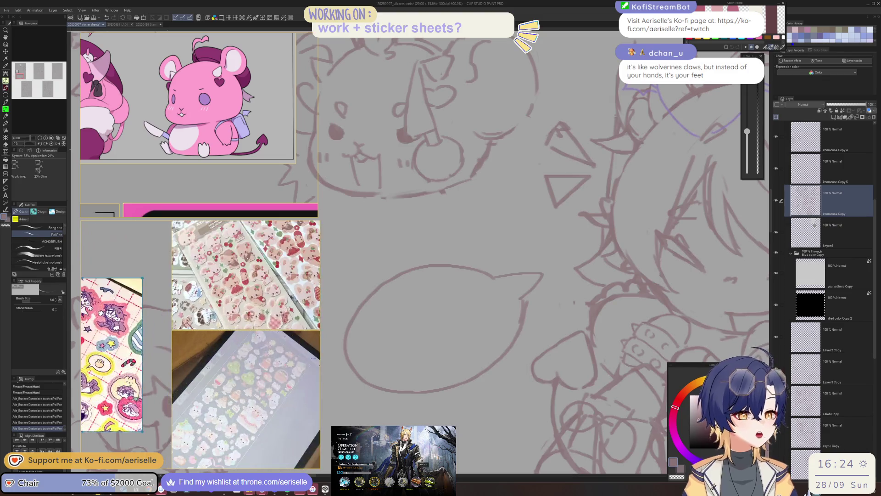
drag(231, 303, 229, 385)
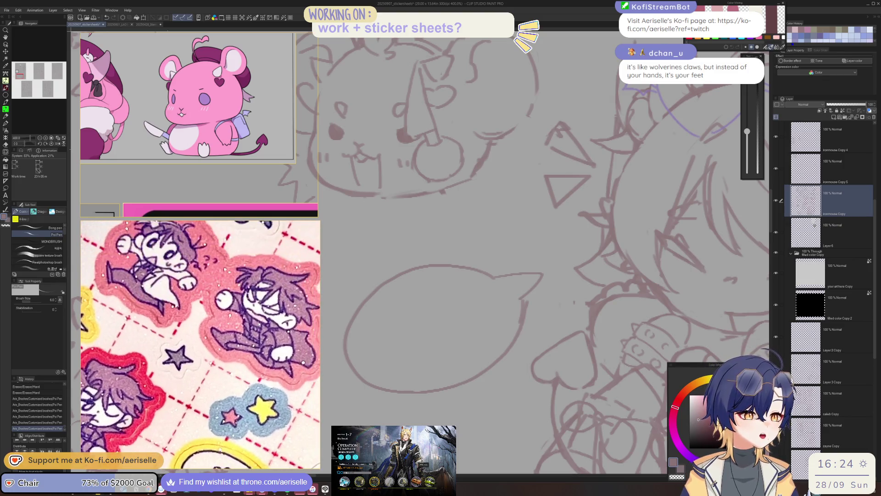
scroll(211, 265, up, 3)
scroll(212, 265, down, 2)
scroll(212, 264, down, 3)
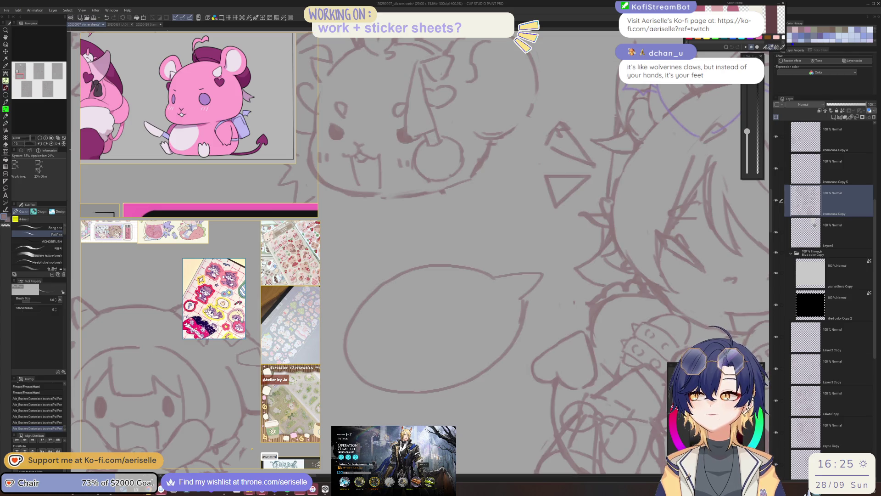
scroll(642, 334, down, 2)
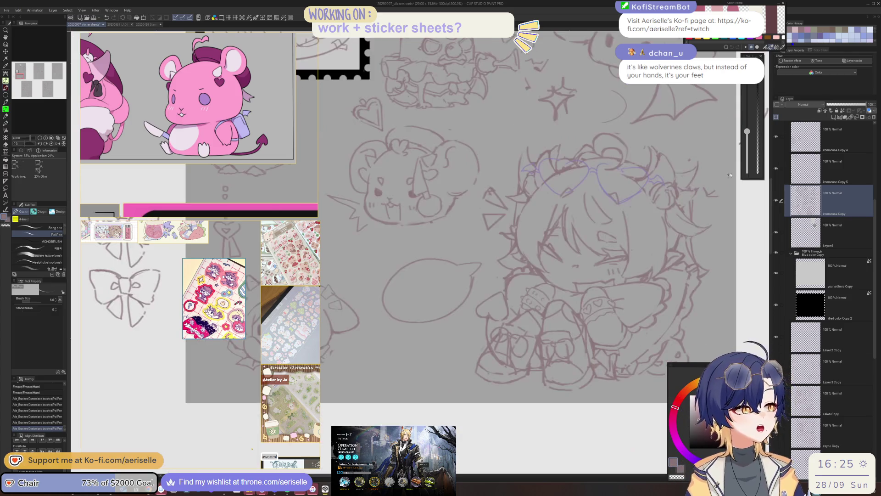
Reposition the view so the whole sticker sheet is visible.
scroll(643, 334, down, 1)
scroll(642, 321, down, 1)
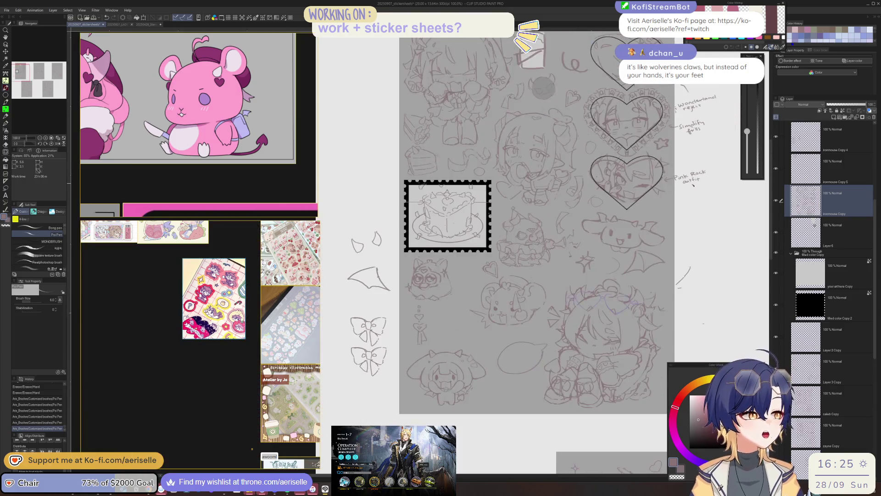
drag(427, 260, 436, 253)
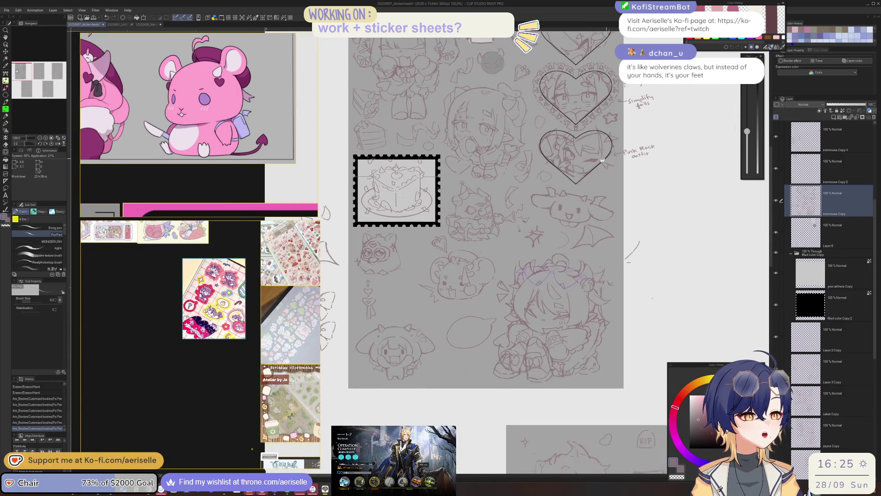
scroll(436, 254, up, 1)
key(m)
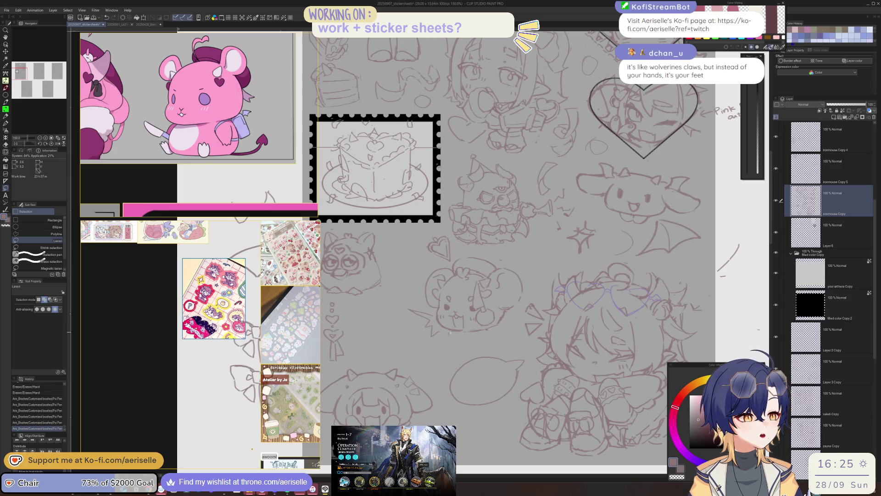
key(p)
Draw two test pen lines near the sketches, then undo both.
drag(436, 334, 441, 336)
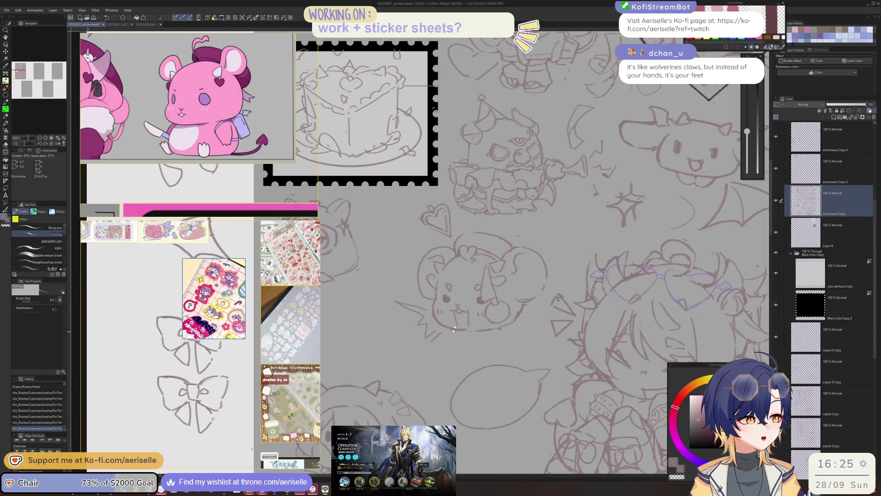
scroll(453, 329, down, 4)
scroll(453, 330, up, 3)
key(ctrl+z)
drag(445, 227, 453, 336)
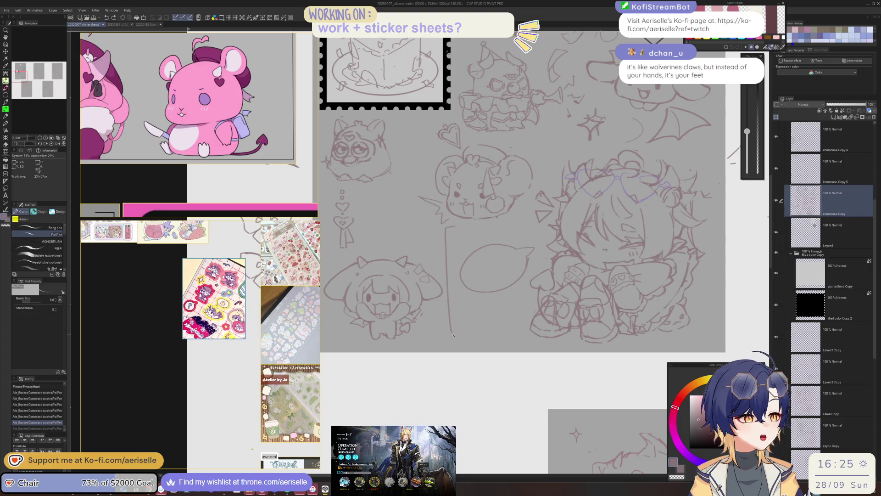
key(ctrl+z)
scroll(515, 322, down, 4)
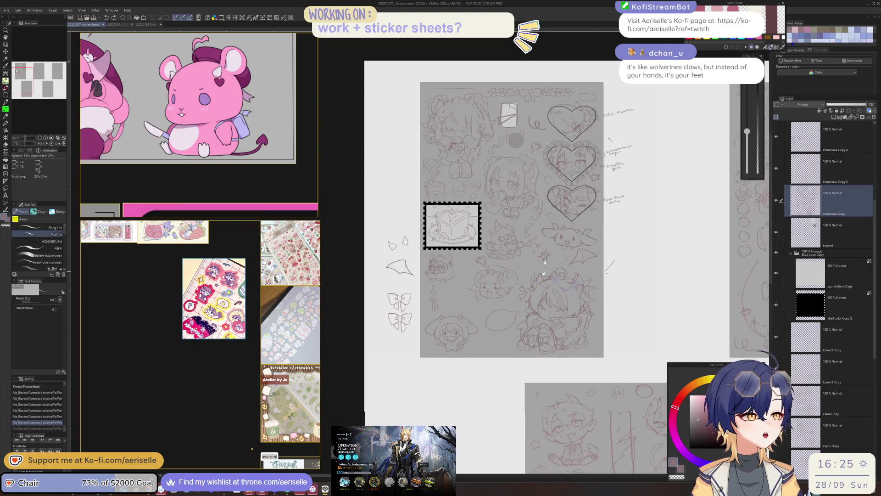
scroll(505, 139, up, 2)
Lasso the small rectangular card sketch on Layer6 and cut-paste it onto a new layer.
key(m)
scroll(506, 139, up, 1)
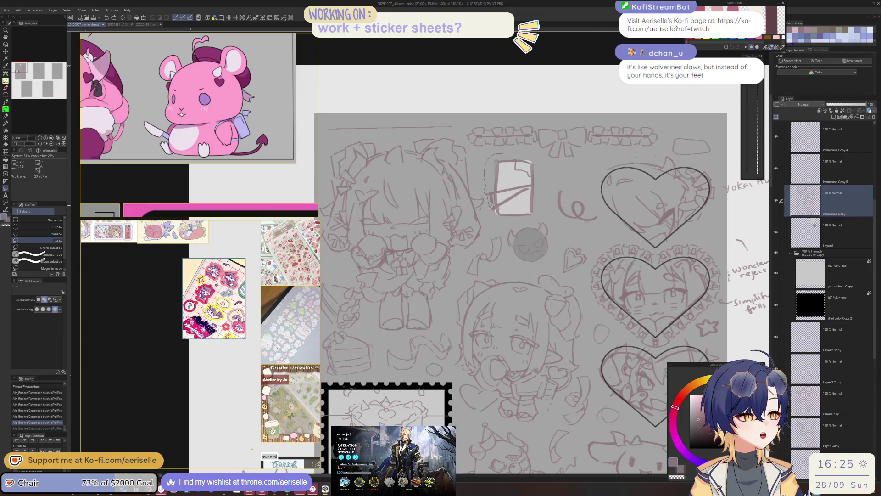
drag(549, 158, 549, 158)
scroll(549, 158, down, 3)
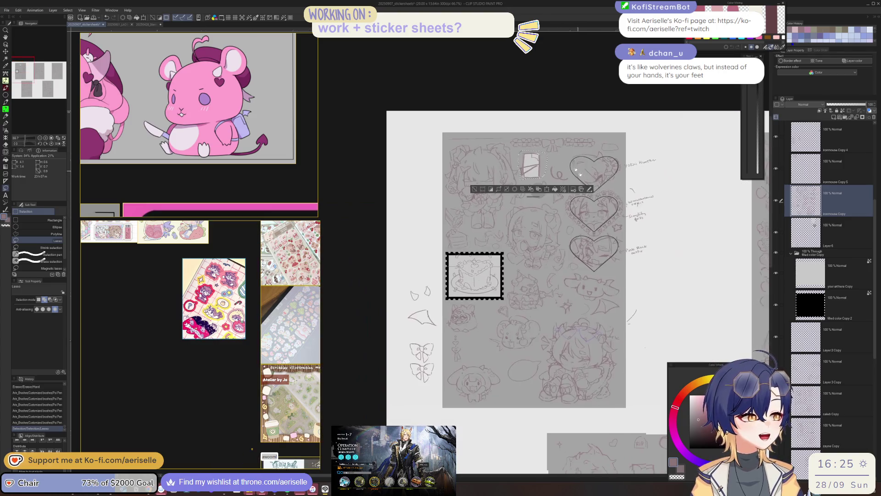
scroll(550, 157, down, 2)
click(781, 231)
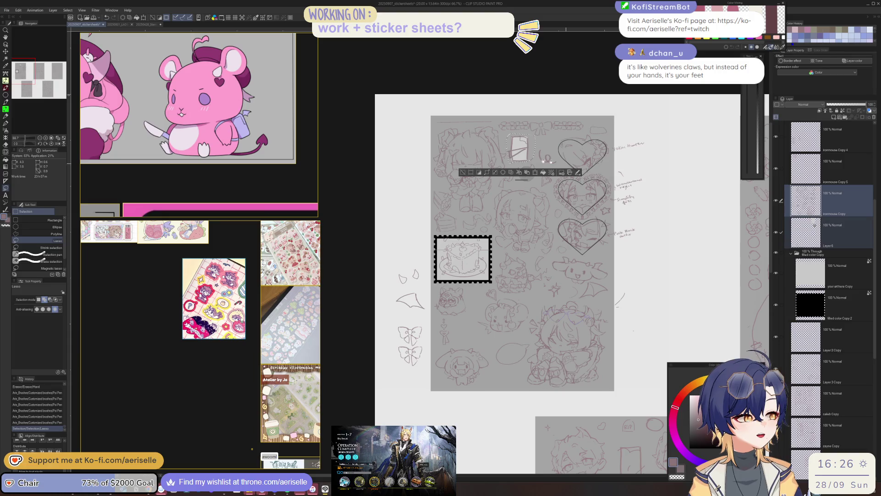
key(k)
key(ctrl+x)
key(ctrl+v)
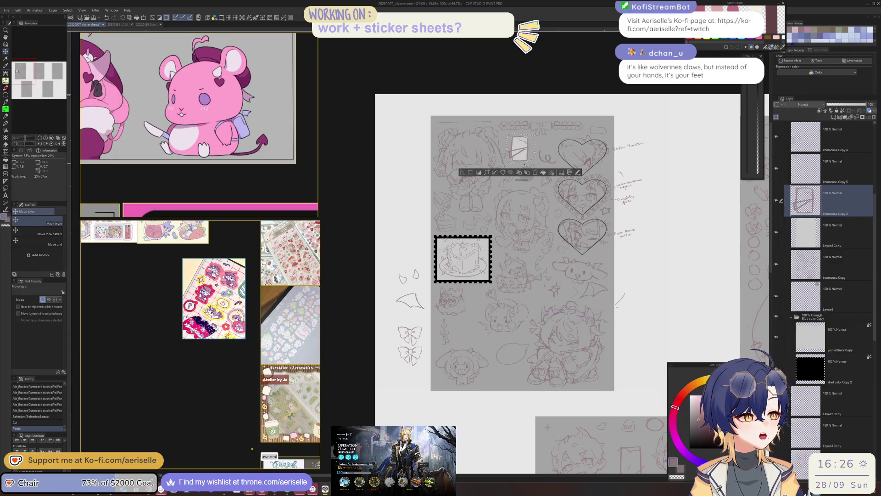
Move the Layer6 Copy card sketch left off the sheet and deselect.
click(780, 232)
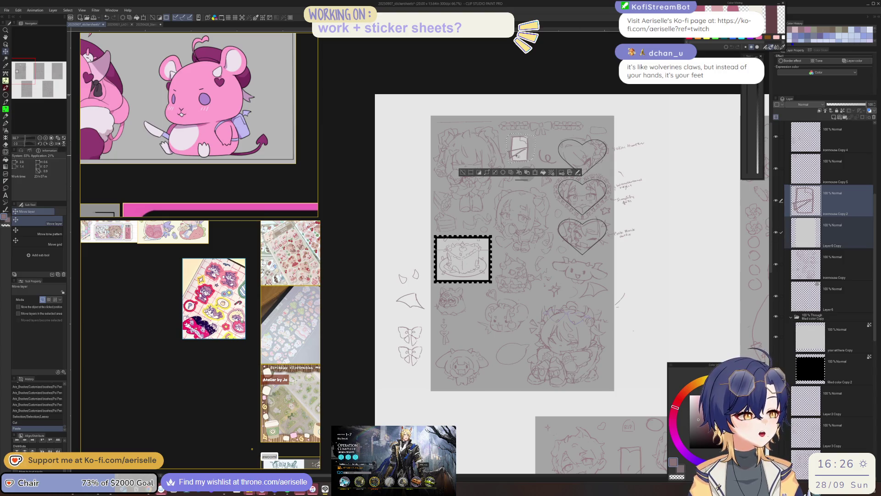
drag(458, 185, 339, 191)
click(343, 178)
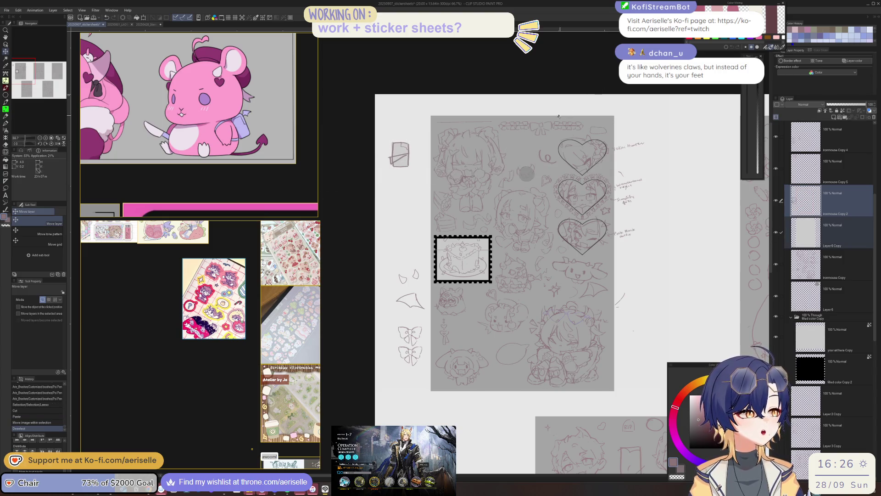
Lasso the horned mouse sketch and select its layer.
scroll(508, 320, up, 4)
key(m)
drag(503, 296, 453, 348)
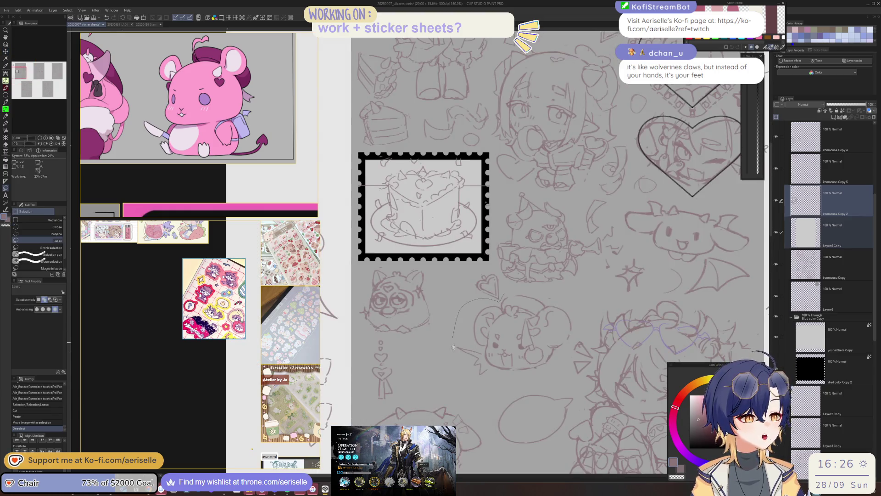
drag(521, 378, 548, 294)
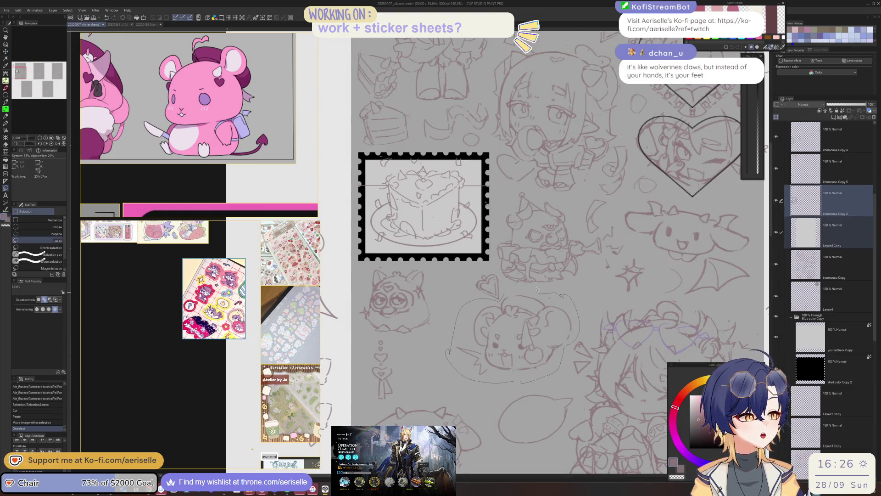
scroll(549, 294, down, 4)
scroll(586, 301, up, 3)
key(o)
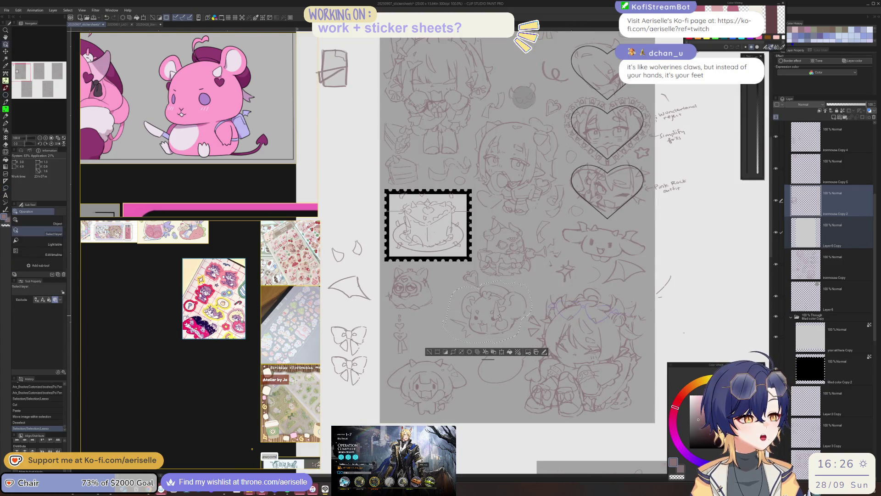
click(501, 317)
Move the lassoed mouse sketch upward and cut it, then undo the attempt.
key(k)
drag(501, 317, 542, 73)
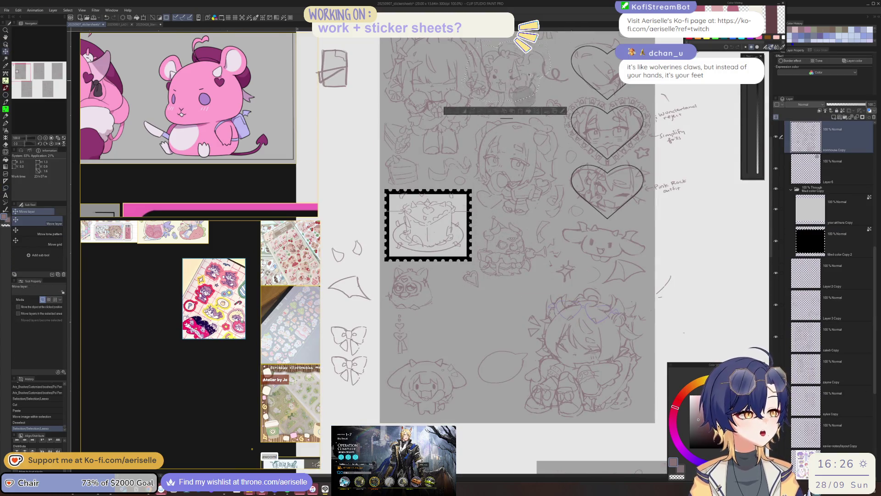
scroll(546, 73, down, 3)
key(ctrl+x)
scroll(505, 183, up, 3)
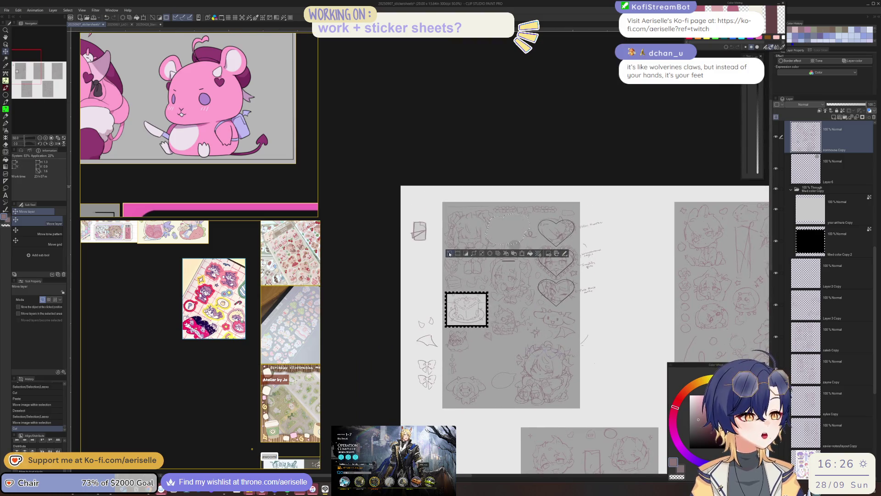
key(ctrl+z)
key(ctrl+z)
Cut and paste the mouse sketch onto its own new layer, then deselect.
key(ctrl+x)
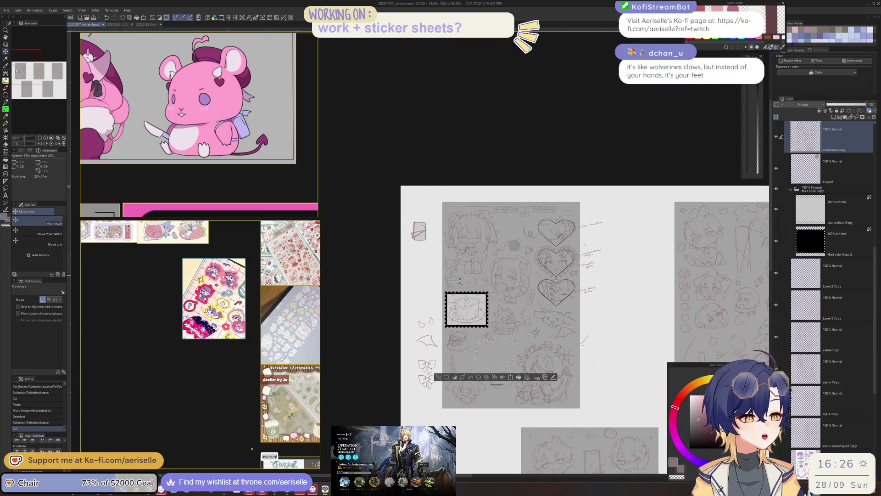
key(ctrl+v)
click(438, 377)
scroll(536, 238, up, 5)
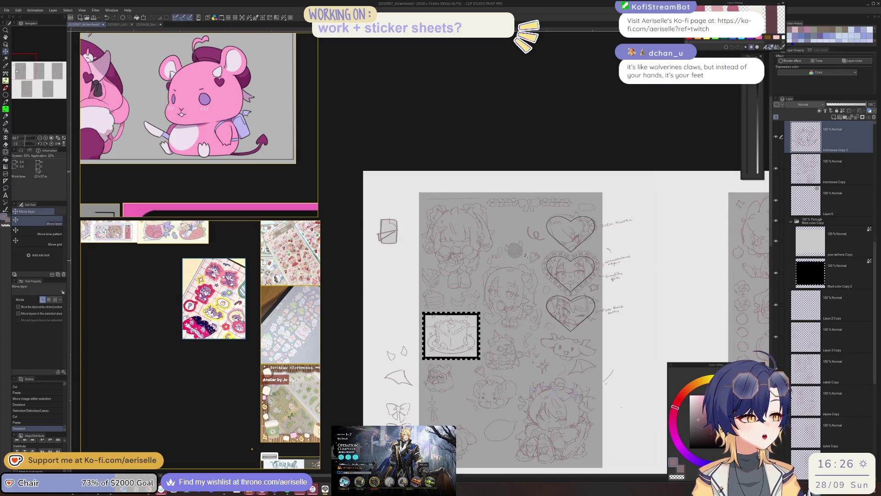
key(u)
key(m)
On the ironmouse Copy layer, shift the lassoed sketch about 350 px down and deselect.
key(alt+bracketleft)
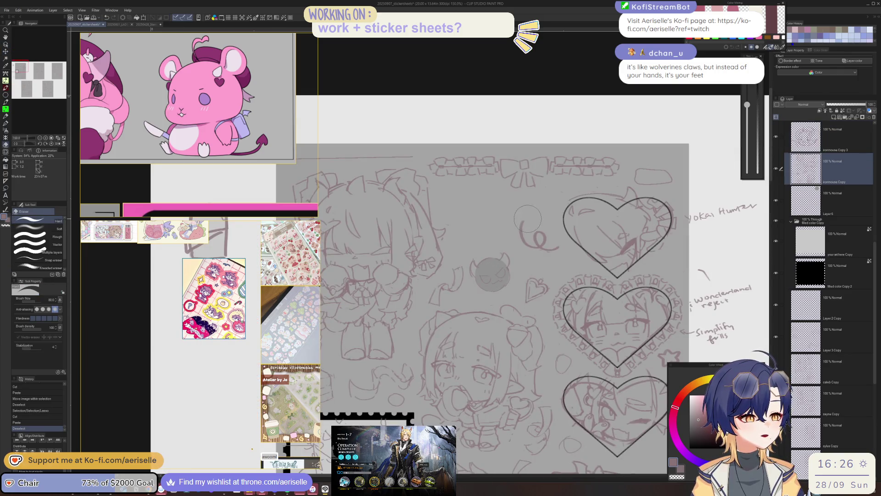
key(k)
mouse_move(569, 242)
mouse_down()
mouse_move(580, 399)
mouse_move(490, 218)
mouse_move(599, 277)
mouse_up()
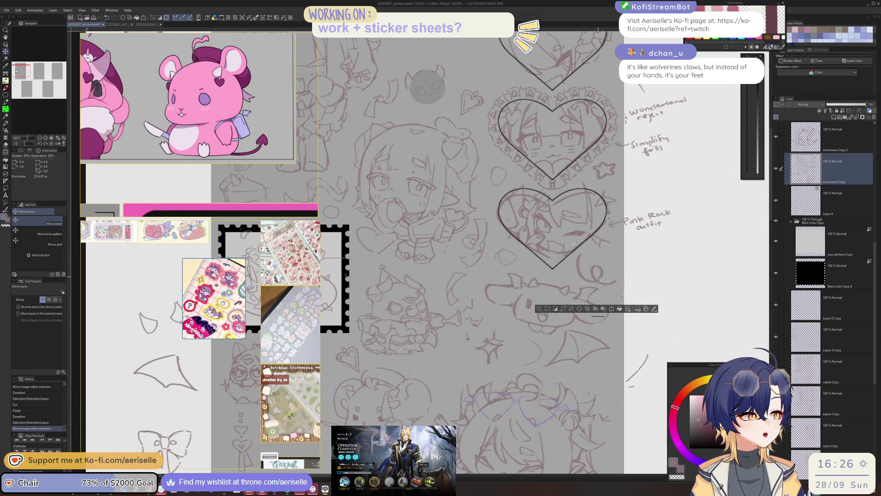
key(ctrl+d)
key(ctrl+minus)
key(ctrl+minus)
key(ctrl+minus)
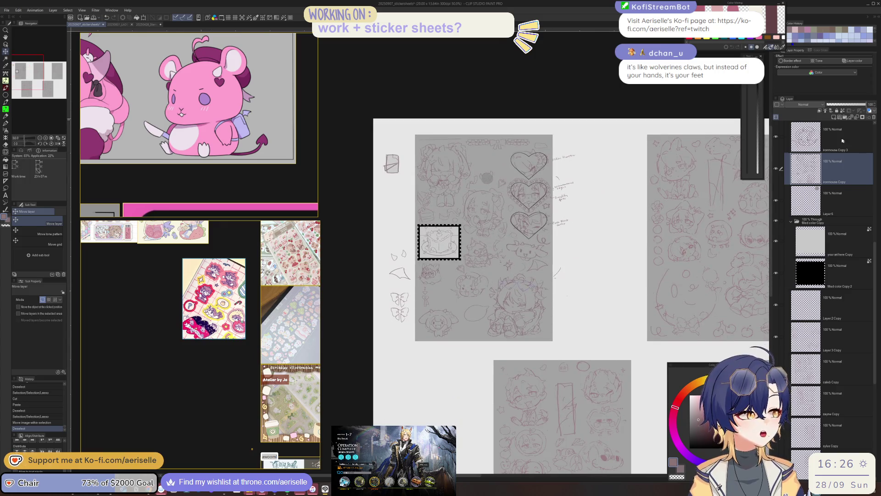
Move the ironmouse Copy 3 mouse sketch up beside the first chibi.
click(852, 123)
drag(471, 298, 460, 324)
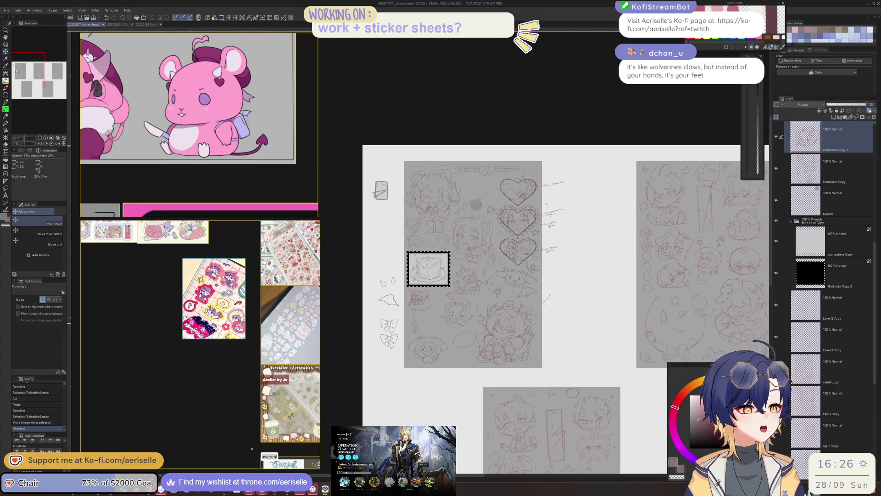
drag(486, 192, 488, 192)
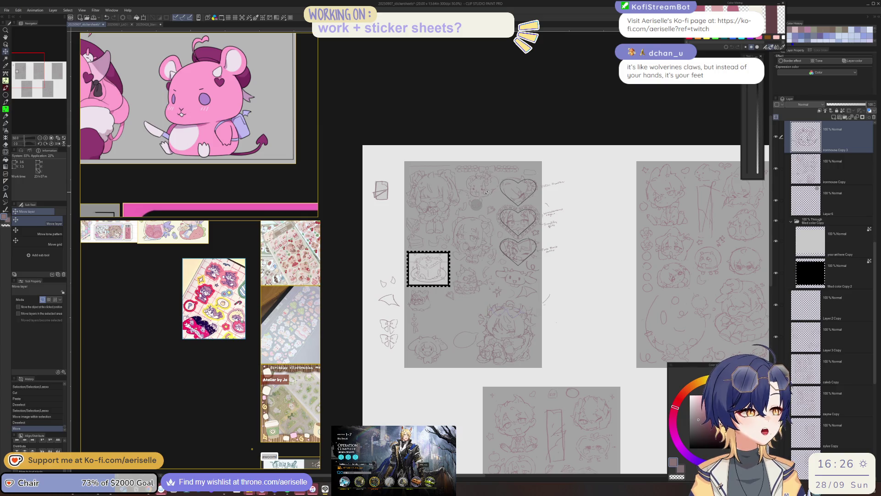
scroll(485, 193, up, 3)
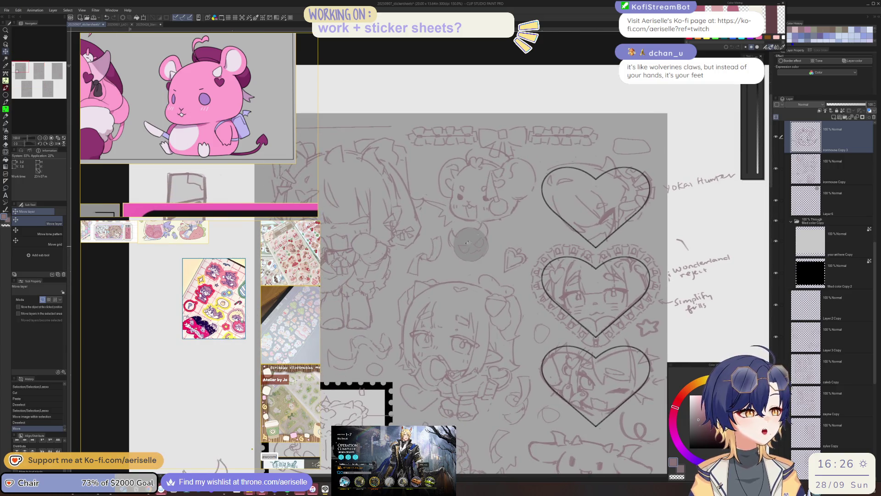
Nudge the mouse sketch slightly lower, then make the ironmouse Copy layer active.
drag(508, 216, 509, 225)
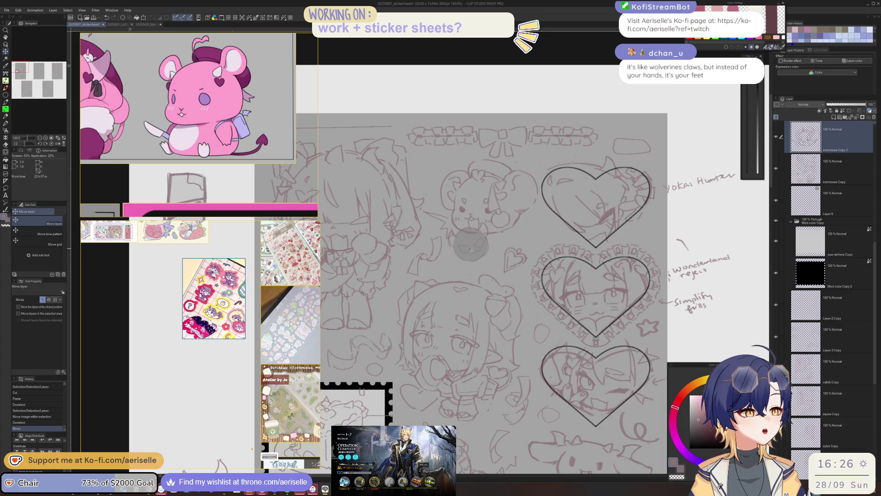
key(o)
mouse_move(465, 244)
mouse_down()
mouse_move(472, 236)
mouse_move(446, 228)
mouse_up()
Move the lassoed grey circle down near the sheet's bottom and deselect.
key(m)
scroll(462, 227, up, 1)
key(k)
mouse_move(483, 253)
mouse_down()
mouse_move(575, 239)
mouse_move(504, 416)
mouse_up()
scroll(575, 239, down, 4)
key(ctrl+d)
Erase the stray marks and lines on the sketch.
scroll(519, 219, up, 2)
scroll(519, 219, up, 2)
key(e)
click(514, 220)
key(u)
scroll(527, 218, up, 3)
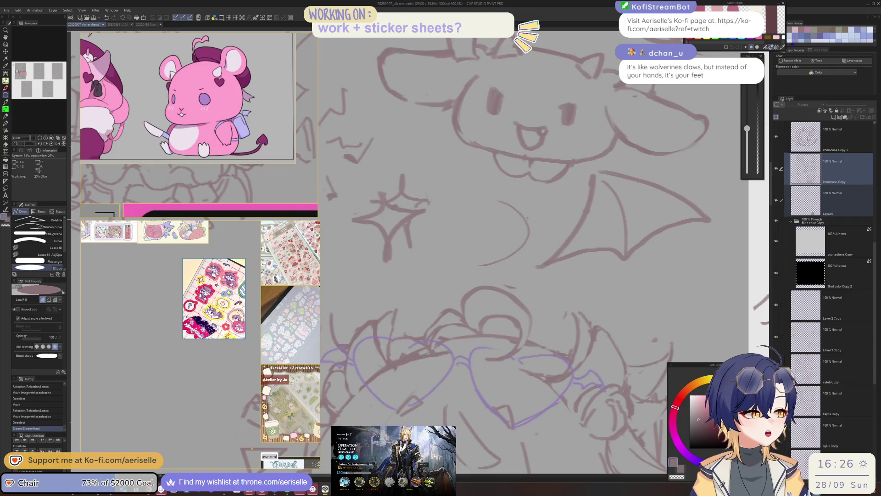
key(e)
drag(527, 184, 516, 216)
scroll(508, 257, down, 6)
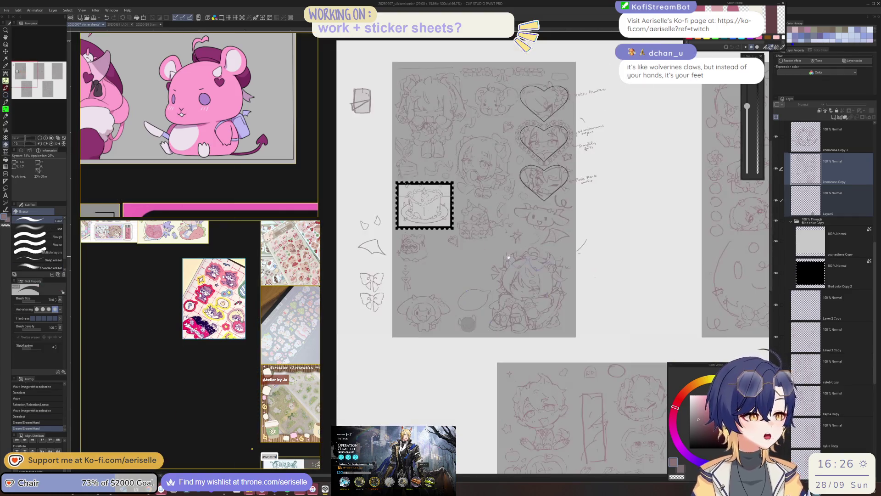
Create a new layer folder above Layer 4 Copy and name it ironmouse.
key(o)
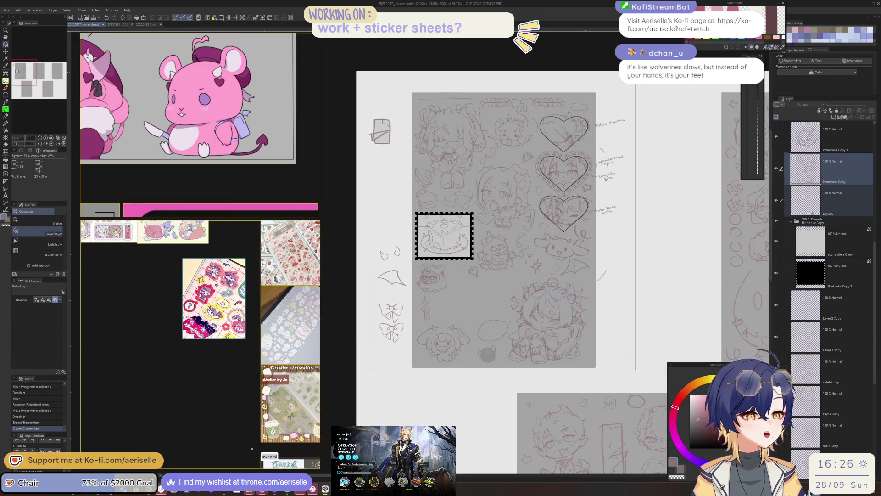
scroll(827, 194, up, 5)
click(836, 138)
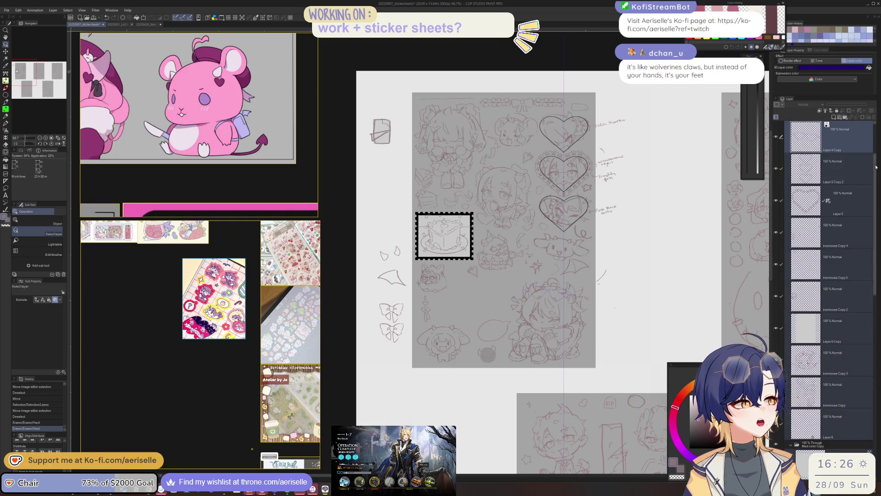
scroll(861, 146, up, 1)
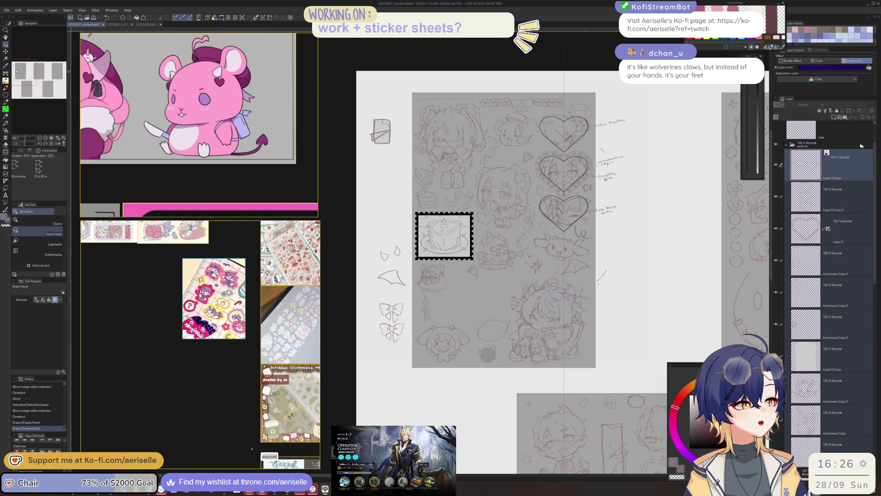
click(846, 118)
double_click(818, 157)
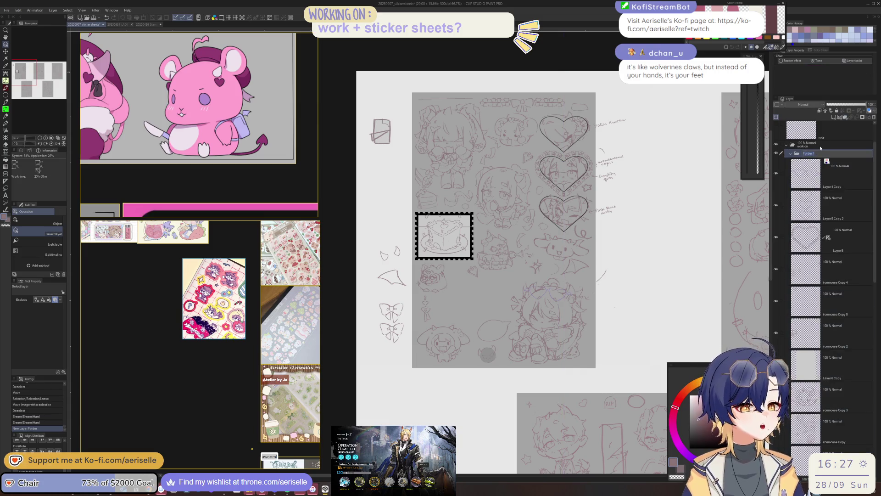
key(BackSpace)
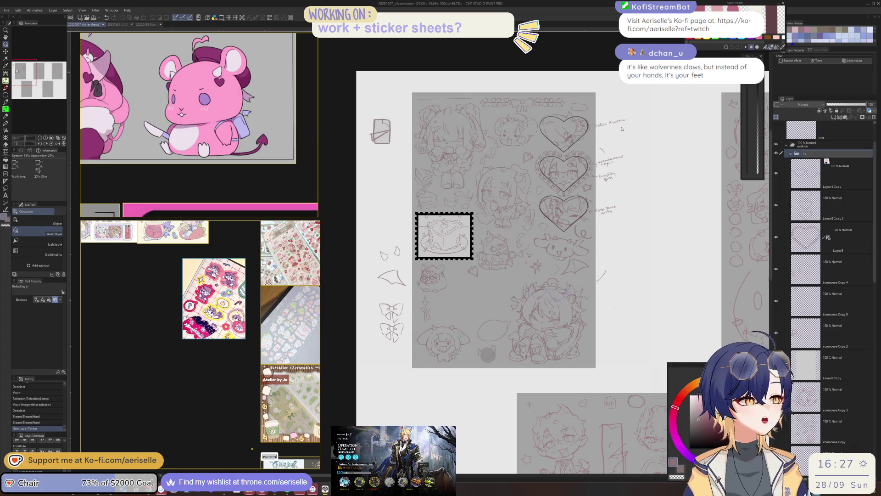
key(Return)
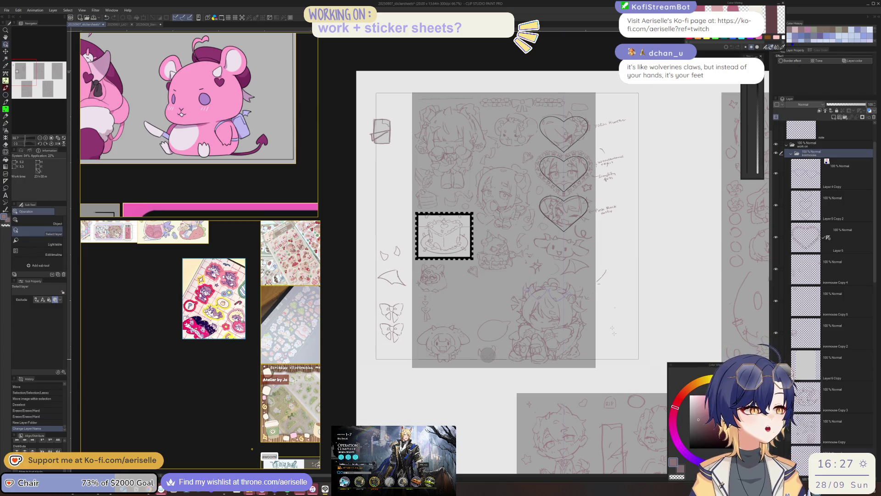
Drag the mouse sketch layers into the ironmouse folder and expand it to check.
click(801, 181)
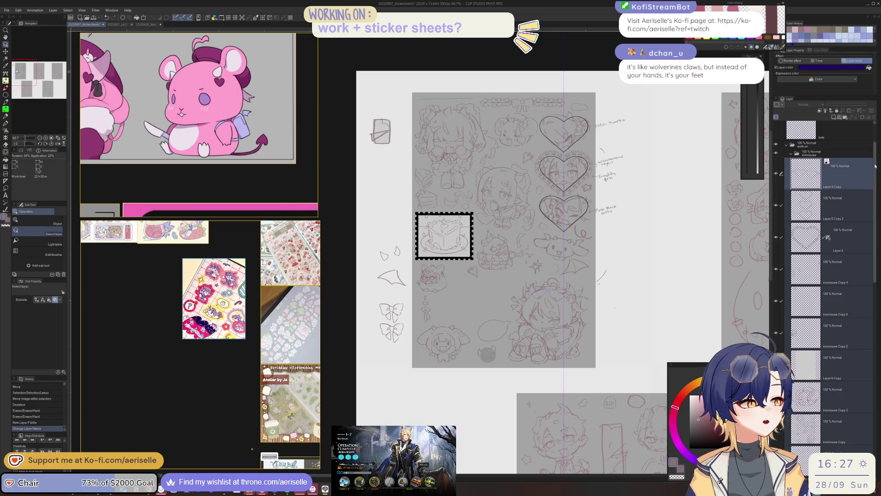
scroll(862, 275, down, 3)
scroll(862, 289, down, 4)
scroll(863, 302, down, 4)
scroll(863, 302, down, 2)
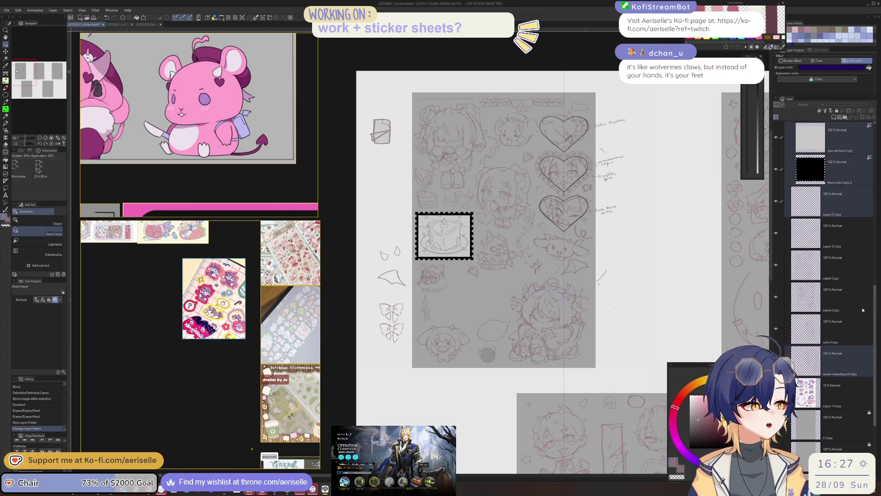
scroll(859, 317, up, 4)
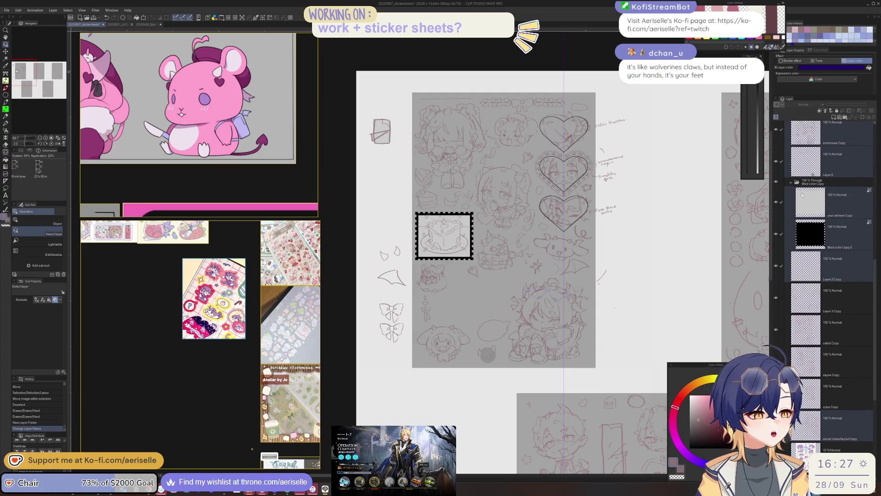
scroll(866, 310, down, 4)
scroll(856, 410, down, 4)
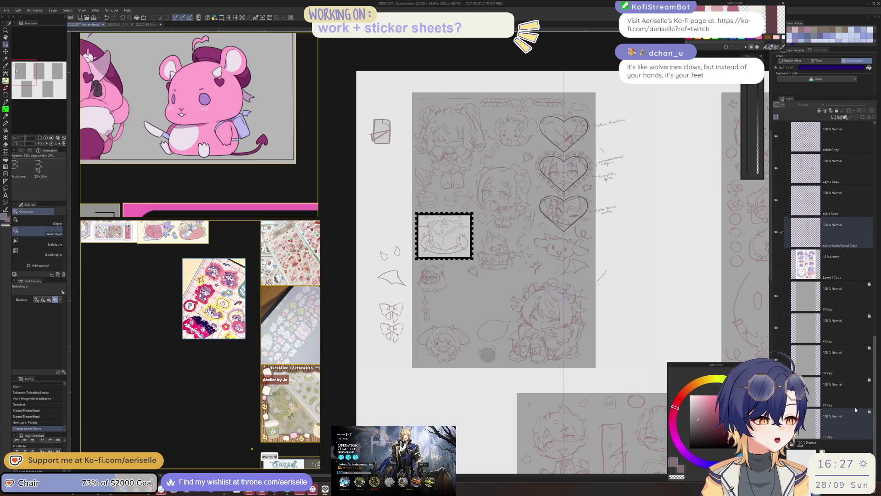
drag(856, 385, 862, 199)
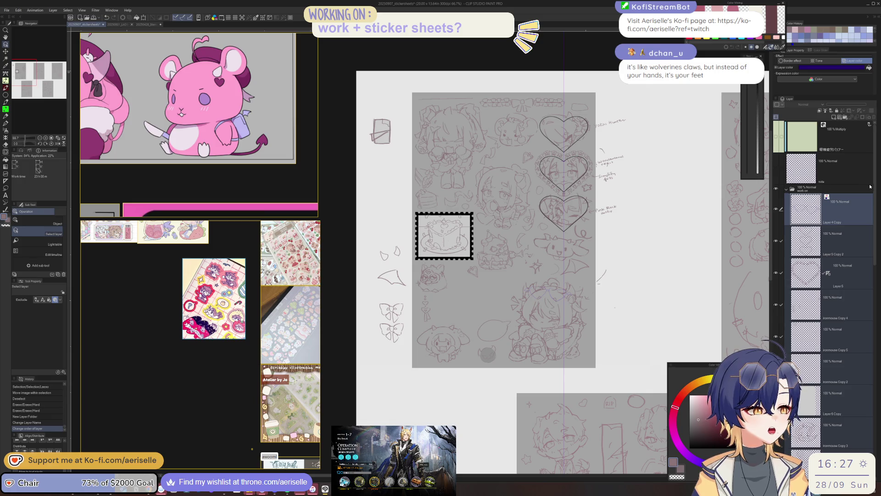
scroll(821, 298, down, 5)
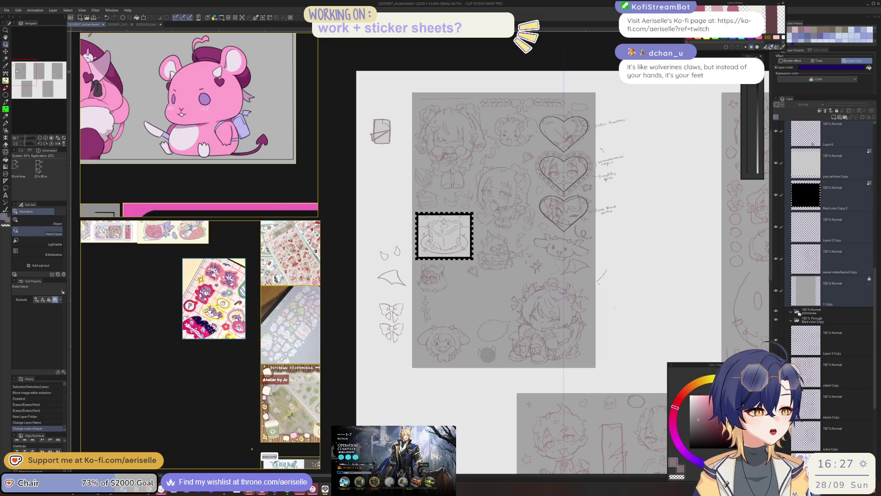
drag(793, 315, 842, 316)
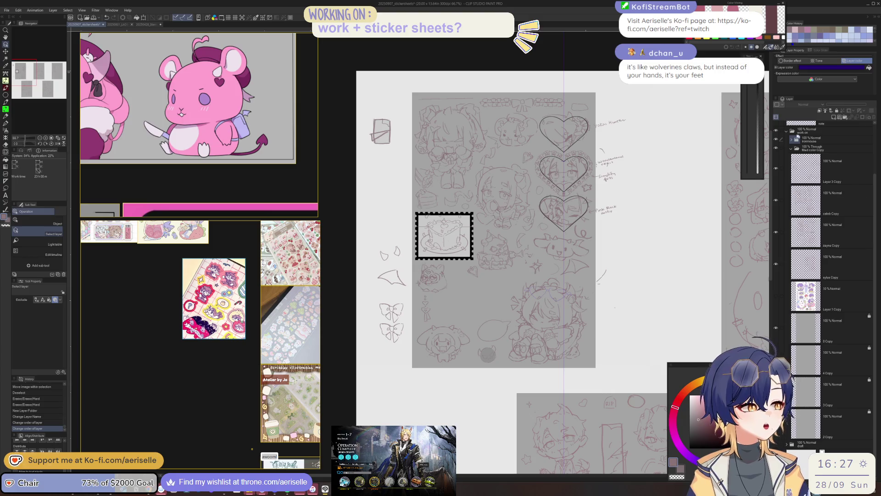
click(790, 140)
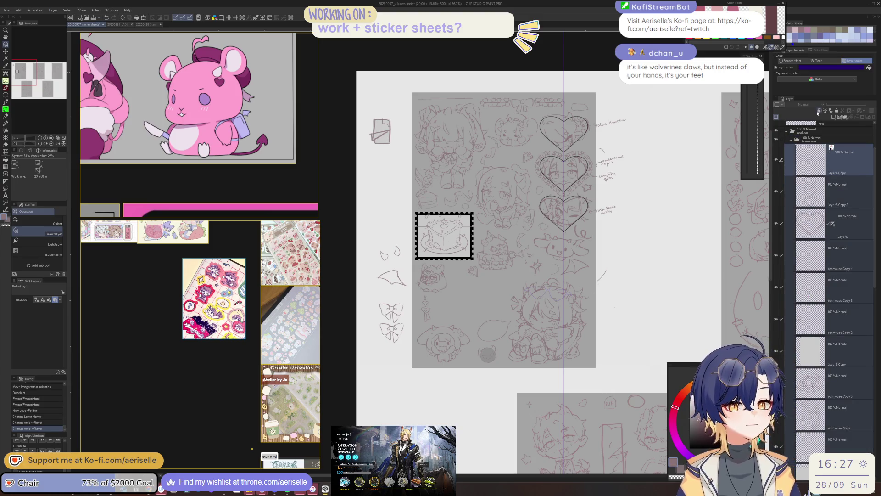
scroll(370, 317, up, 3)
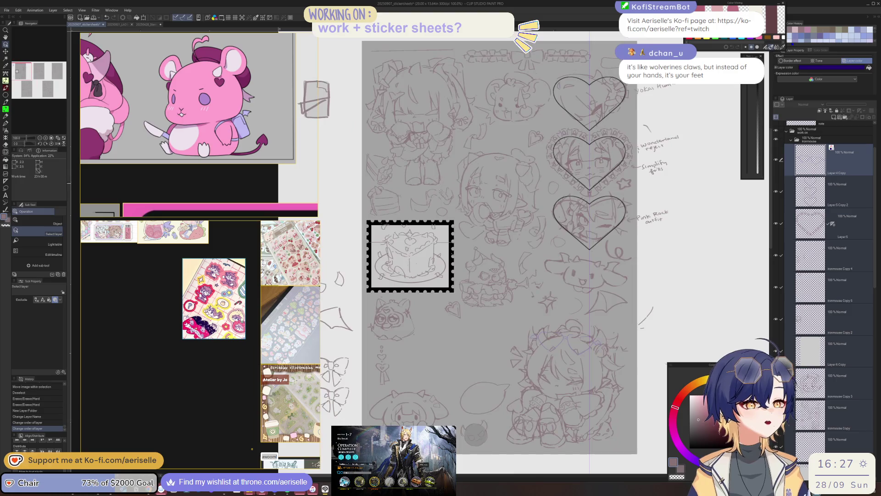
Select the devil-ball sketch, move it into the left margin, and deselect.
drag(575, 261, 548, 224)
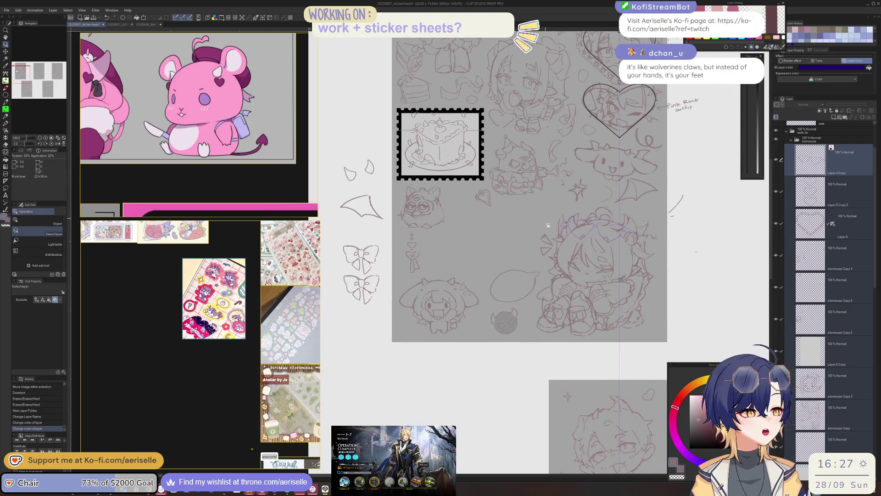
scroll(497, 334, up, 2)
click(513, 291)
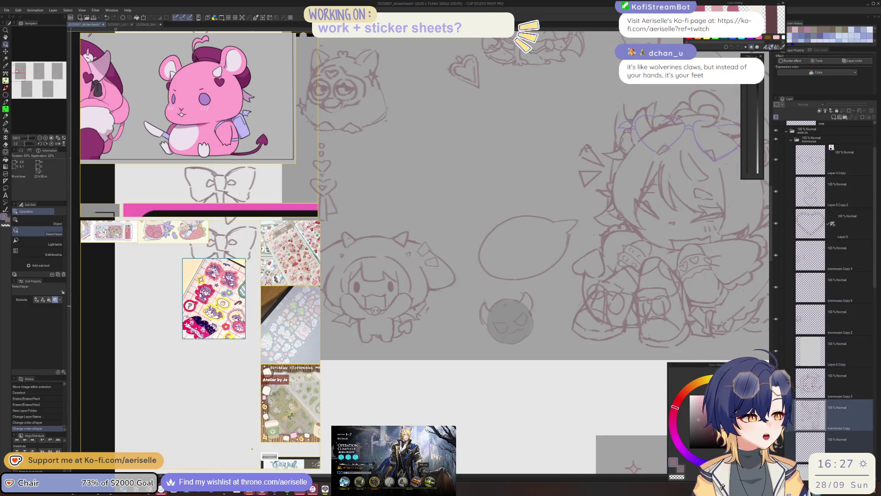
scroll(512, 290, up, 2)
drag(485, 283, 524, 294)
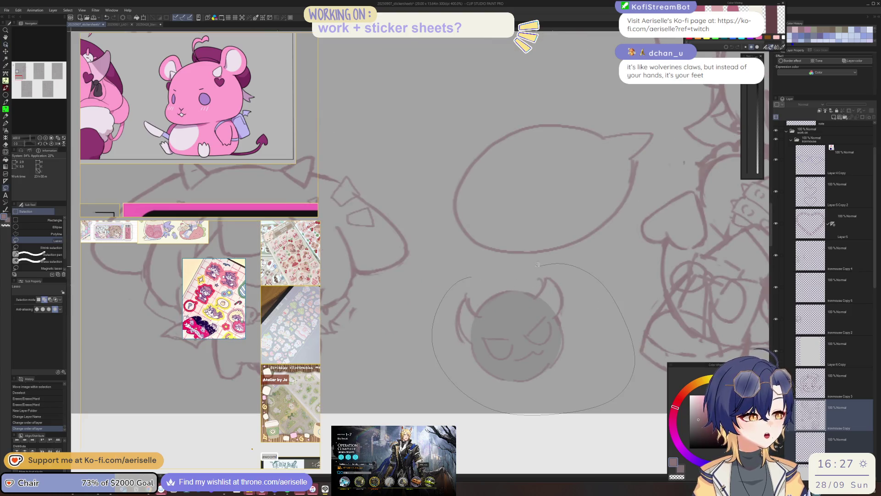
scroll(524, 294, down, 4)
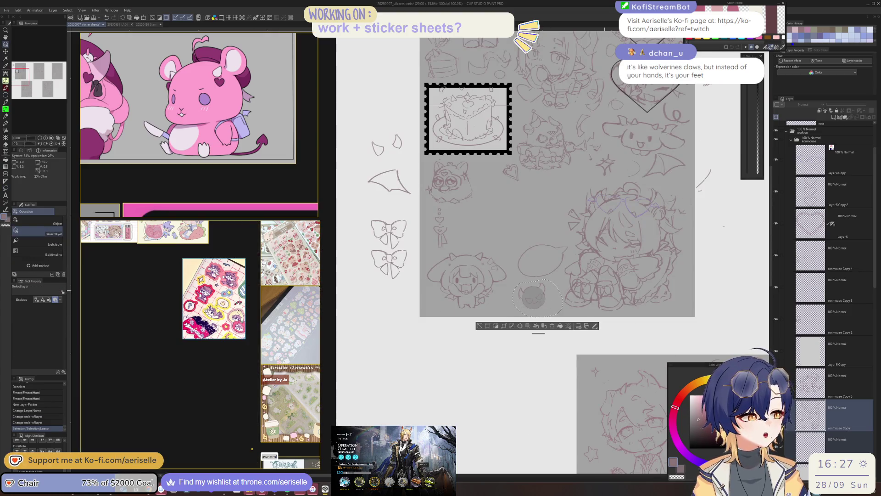
key(k)
mouse_move(478, 326)
mouse_down()
mouse_move(324, 329)
mouse_move(393, 320)
mouse_up()
key(ctrl+d)
Lasso the hooded creature sketch at the bottom, nudge it left and down, and deselect.
drag(569, 270, 502, 282)
scroll(503, 282, up, 5)
key(e)
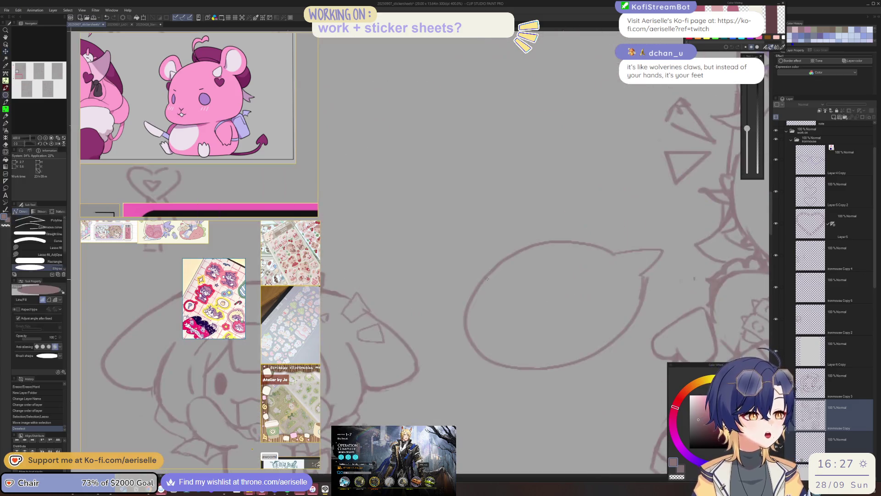
scroll(507, 350, down, 5)
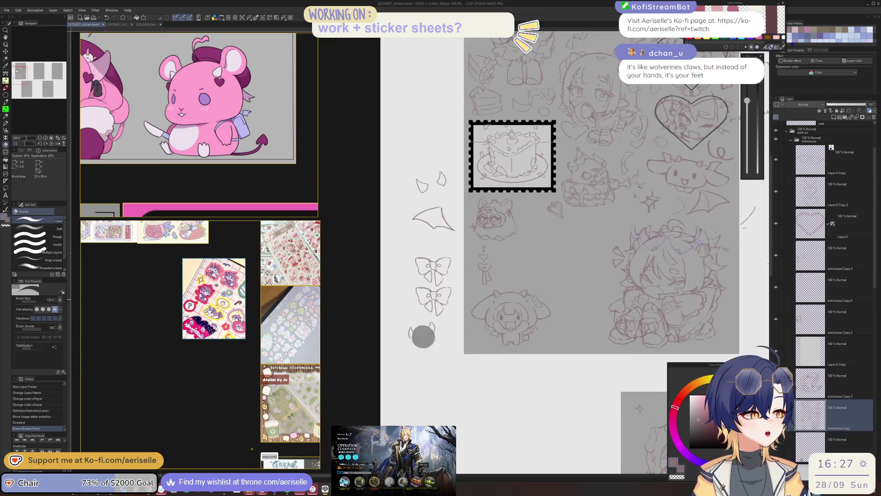
scroll(473, 354, up, 2)
key(m)
drag(459, 367, 486, 331)
key(u)
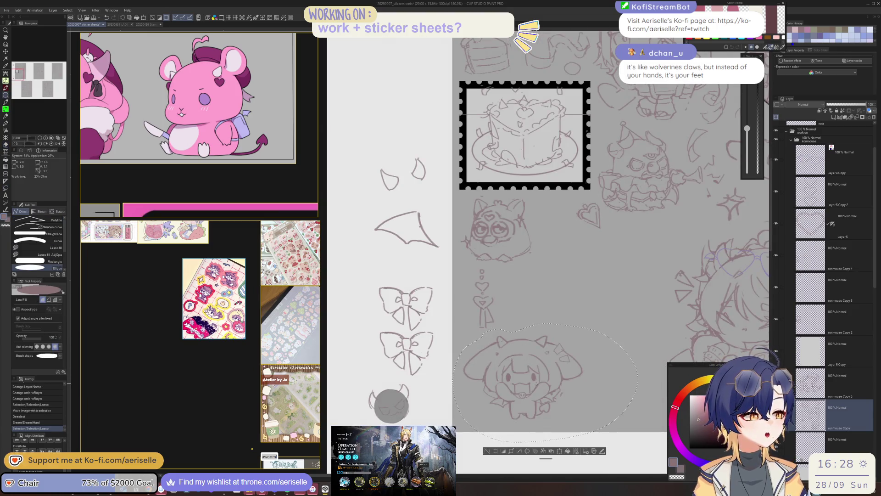
key(v)
drag(540, 382, 536, 386)
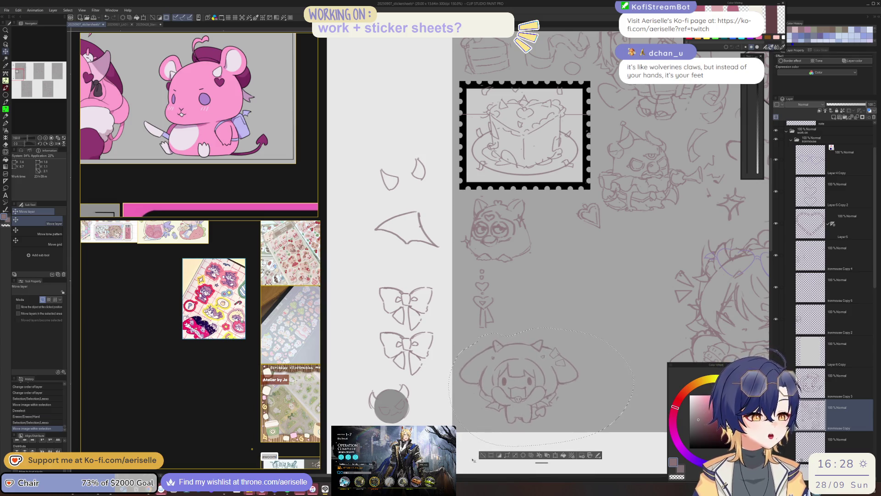
click(481, 455)
Lasso the boxed frame sketch near the top to select it.
scroll(481, 456, down, 5)
scroll(472, 226, up, 5)
key(m)
mouse_move(407, 130)
mouse_down()
mouse_move(473, 226)
mouse_move(459, 137)
mouse_up()
scroll(459, 137, down, 4)
Enlarge the rectangular frame sketch and place it lower-left on the sheet.
key(o)
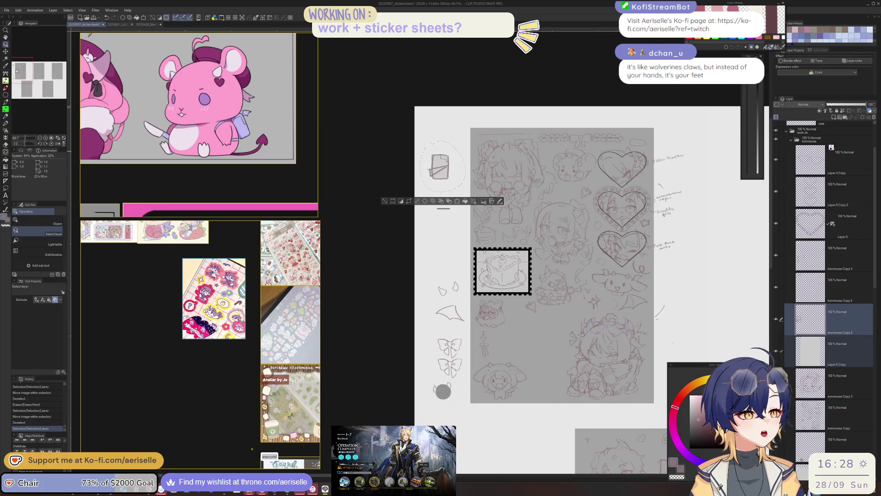
click(458, 202)
mouse_move(451, 175)
mouse_down()
mouse_move(538, 340)
mouse_move(629, 441)
mouse_up()
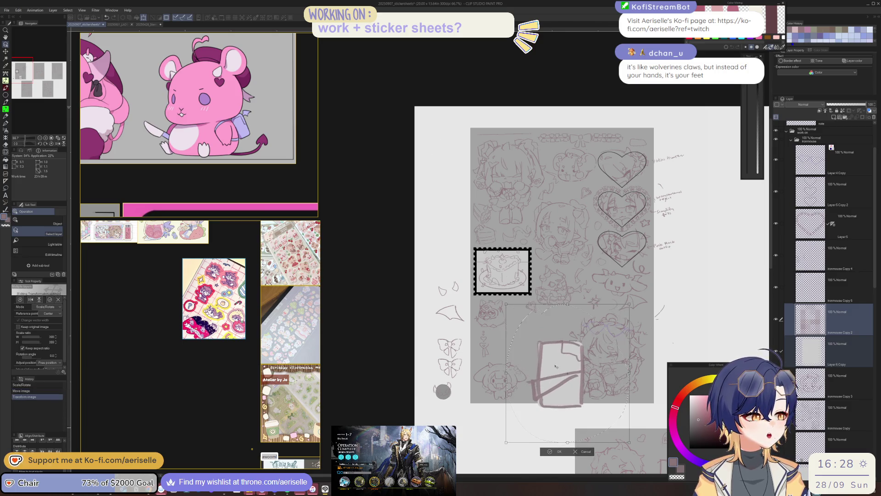
drag(551, 358, 496, 350)
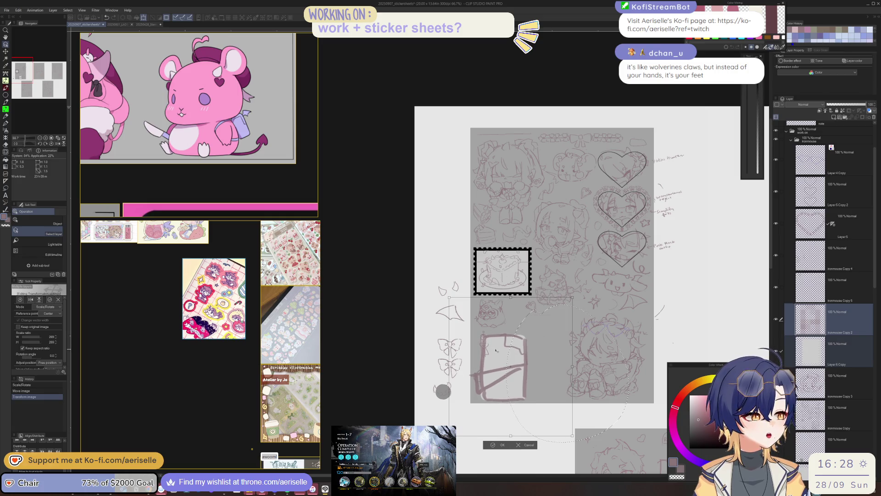
drag(496, 351, 495, 347)
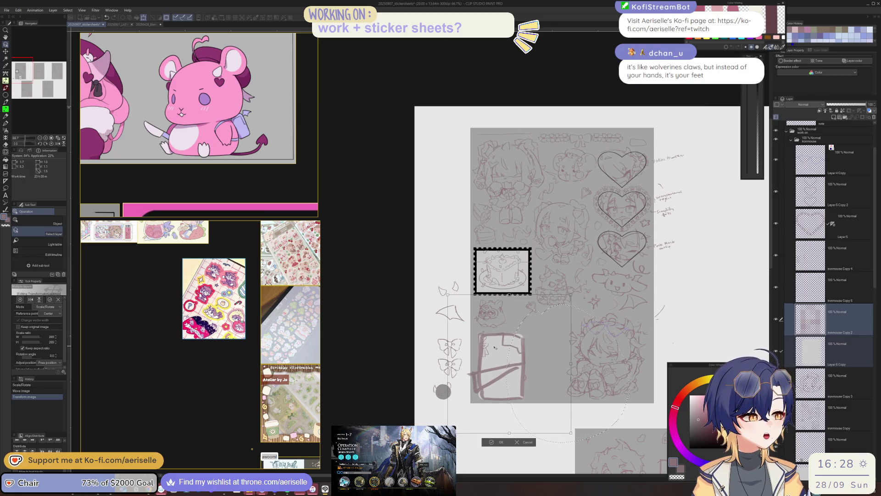
drag(508, 392, 507, 393)
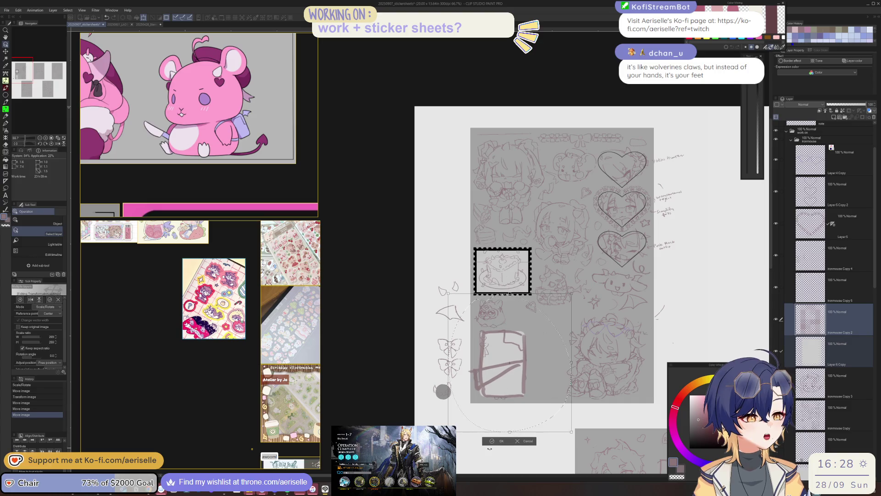
click(491, 441)
key(ctrl+d)
Nudge the frame sketch into place and delete everything outside a lasso around it.
scroll(547, 178, down, 5)
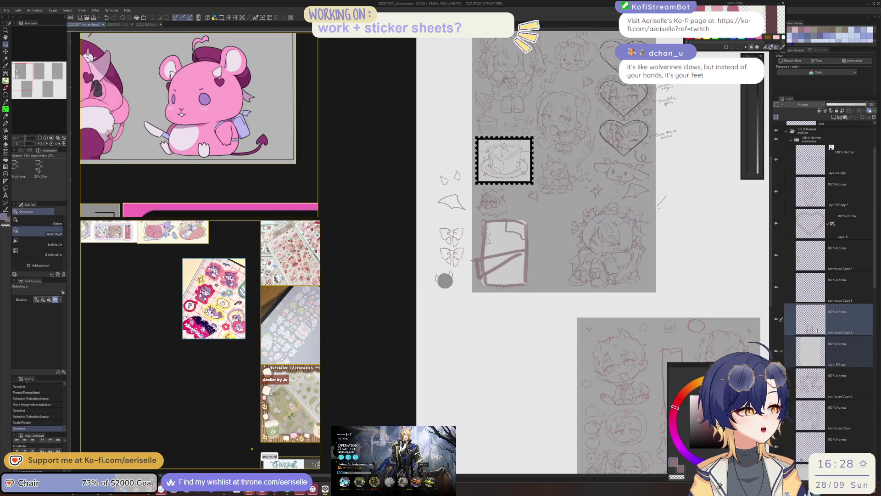
scroll(527, 253, down, 2)
key(k)
mouse_move(532, 252)
mouse_down()
mouse_move(526, 272)
mouse_move(528, 250)
mouse_up()
scroll(523, 239, up, 2)
key(m)
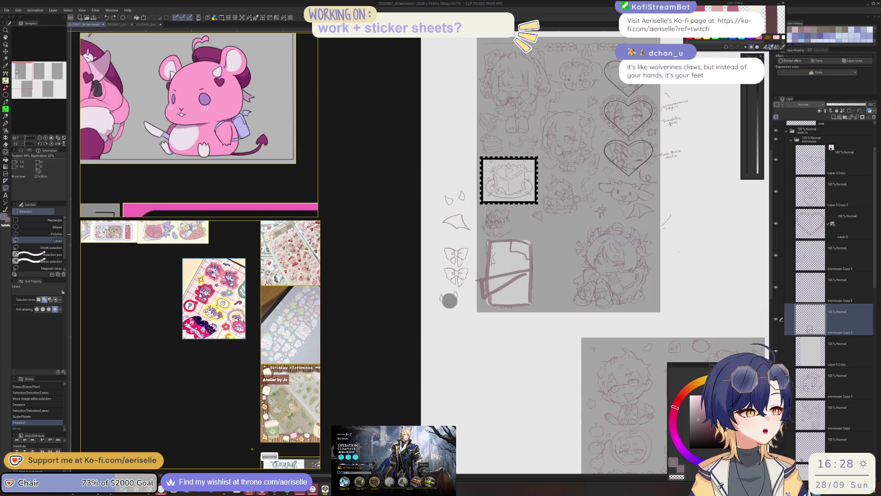
drag(477, 274, 538, 215)
click(513, 367)
click(465, 366)
Move the frame sketch's layer below Layer 6 in the layer stack.
scroll(464, 365, up, 1)
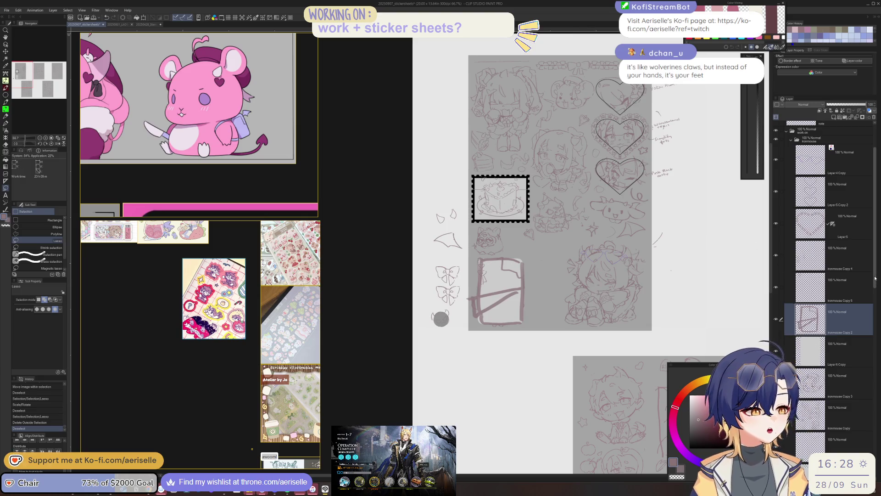
scroll(874, 278, down, 3)
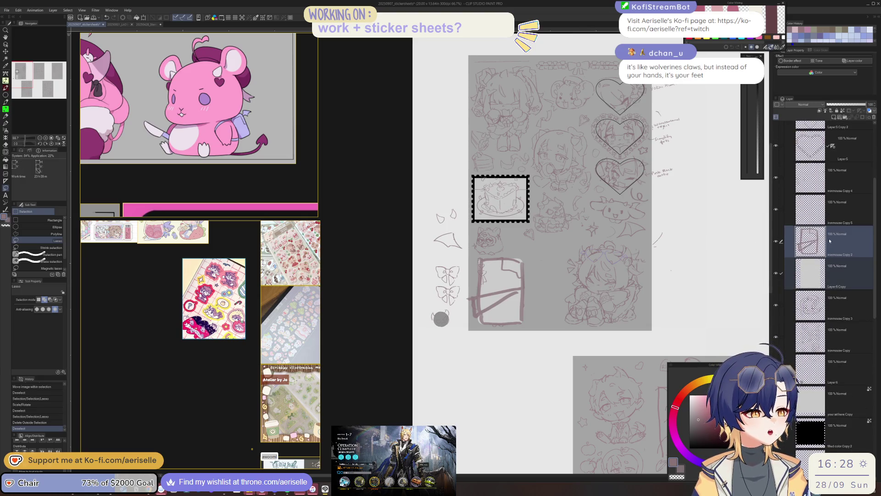
drag(830, 241, 826, 321)
scroll(543, 347, up, 1)
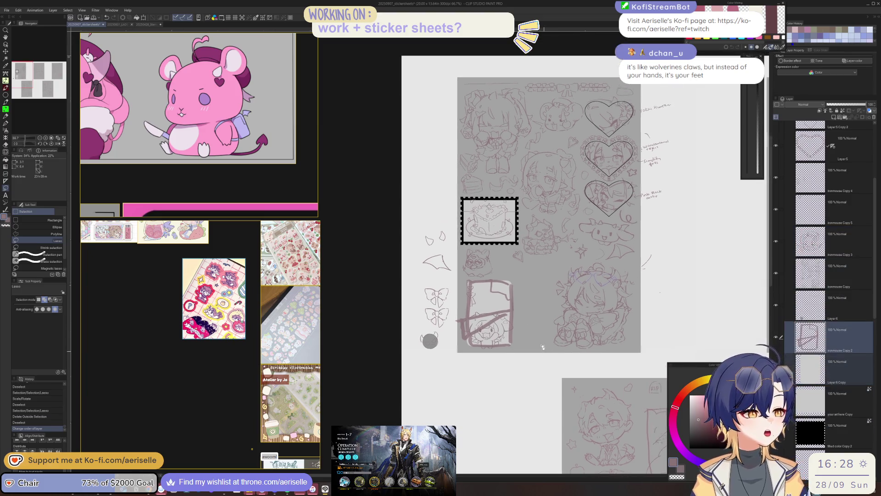
scroll(487, 329, up, 3)
Lasso the hooded chibi sketch and move it up and to the right.
ctrl+shift+click(420, 342)
drag(419, 342, 581, 317)
key(k)
drag(472, 355, 583, 236)
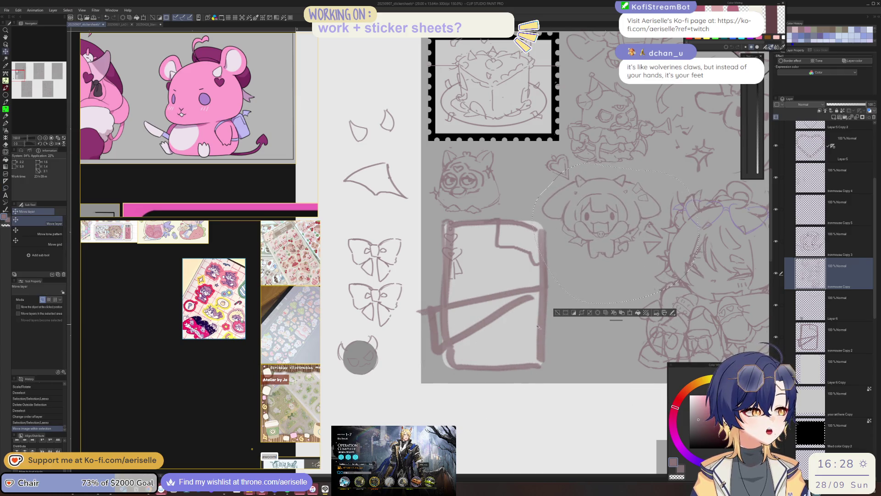
key(ctrl+d)
drag(537, 326, 560, 394)
Lasso-select the small heart-on-a-string sketch.
key(m)
drag(475, 285, 478, 289)
scroll(480, 293, up, 3)
key(u)
scroll(477, 297, down, 3)
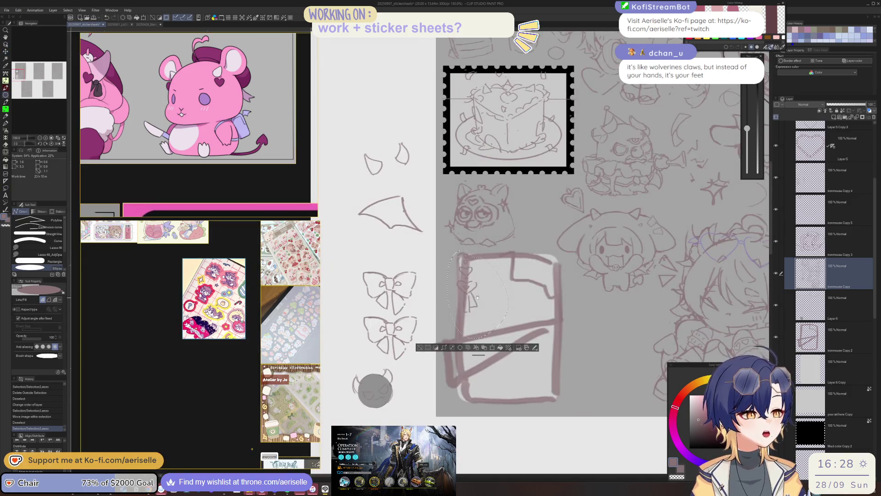
key(o)
scroll(487, 280, up, 2)
scroll(492, 274, up, 3)
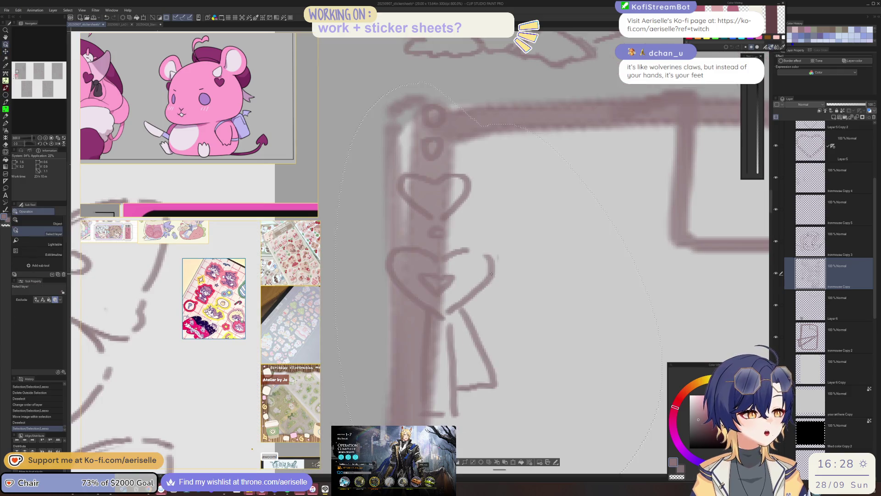
Move the heart charm sketch into the left margin beneath the grey devil head.
click(491, 273)
scroll(491, 274, down, 5)
key(v)
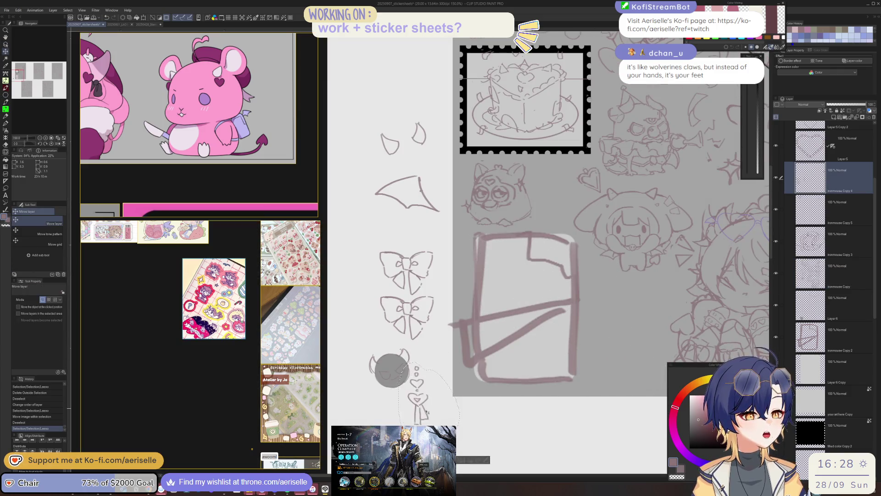
scroll(414, 308, down, 3)
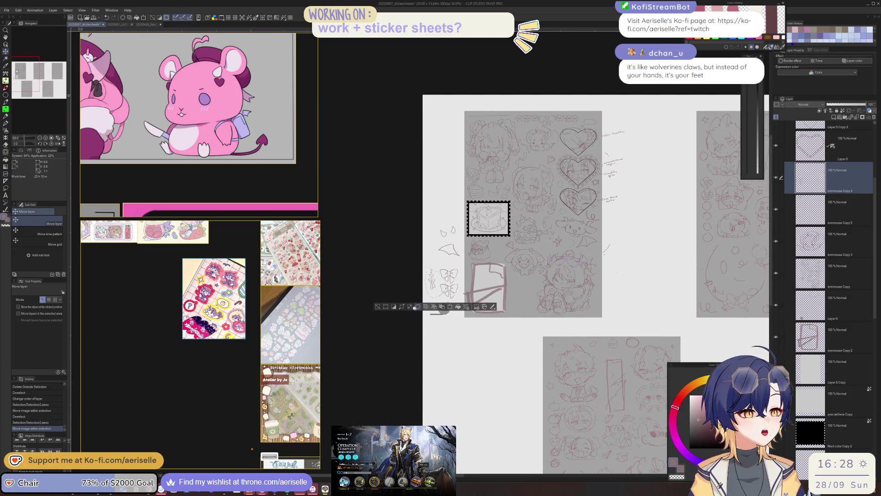
key(ctrl+d)
scroll(488, 249, up, 3)
key(m)
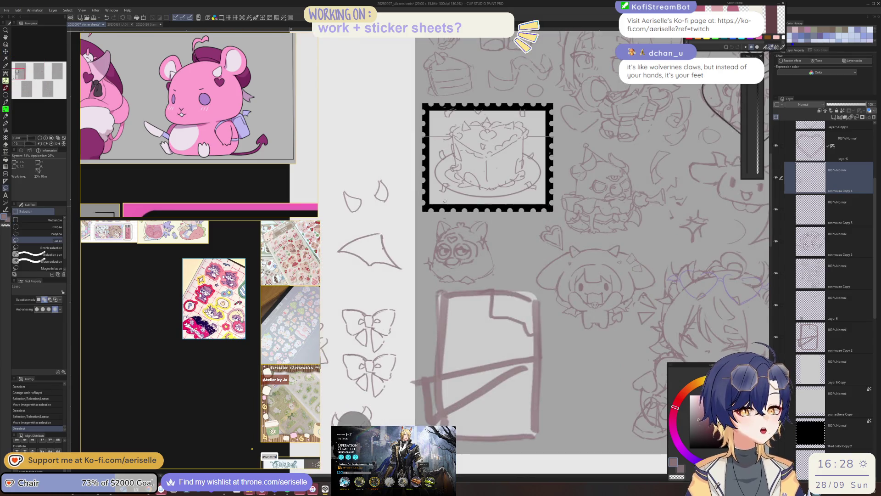
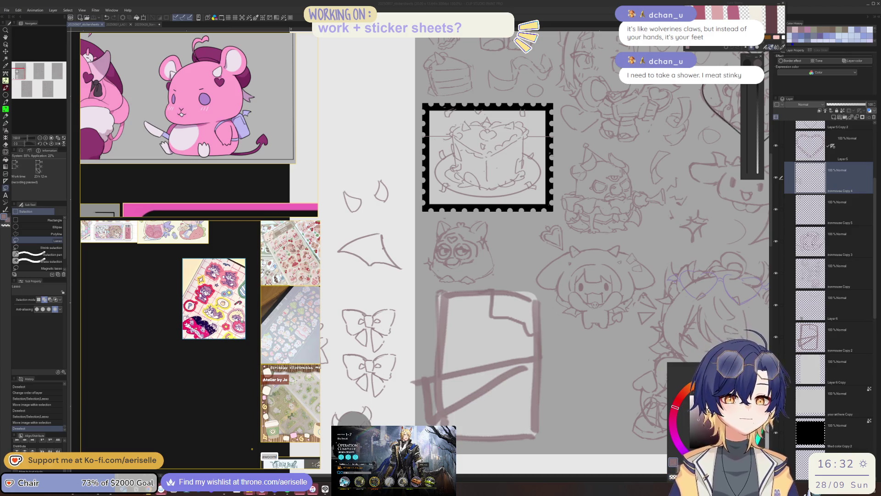
Bring up the sticker reference image's options menu, then dismiss it without choosing anything.
click(746, 197)
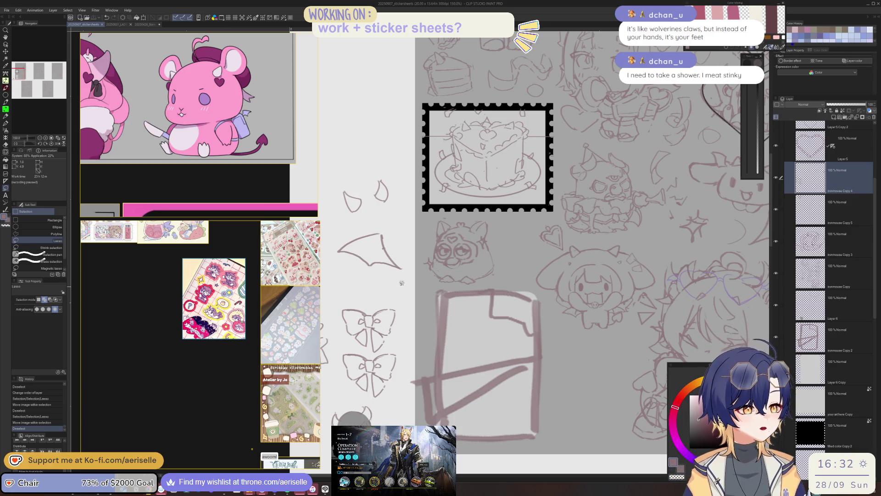
right_click(207, 284)
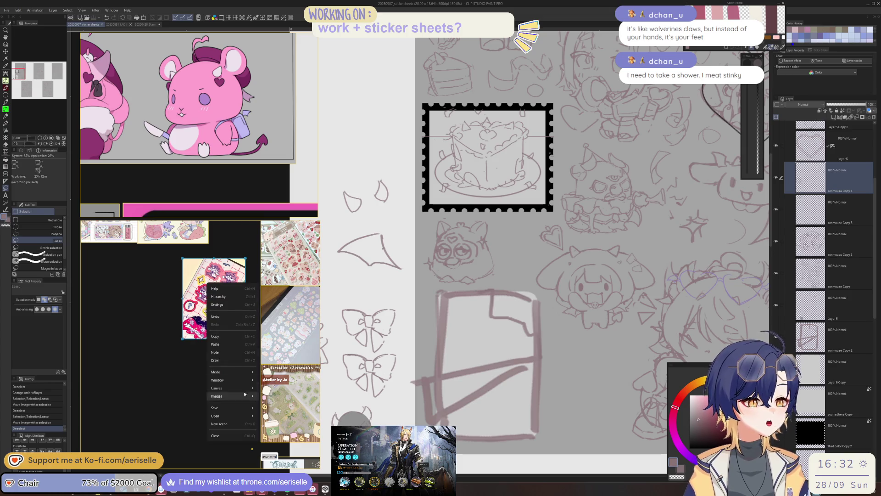
mouse_move(232, 408)
click(239, 344)
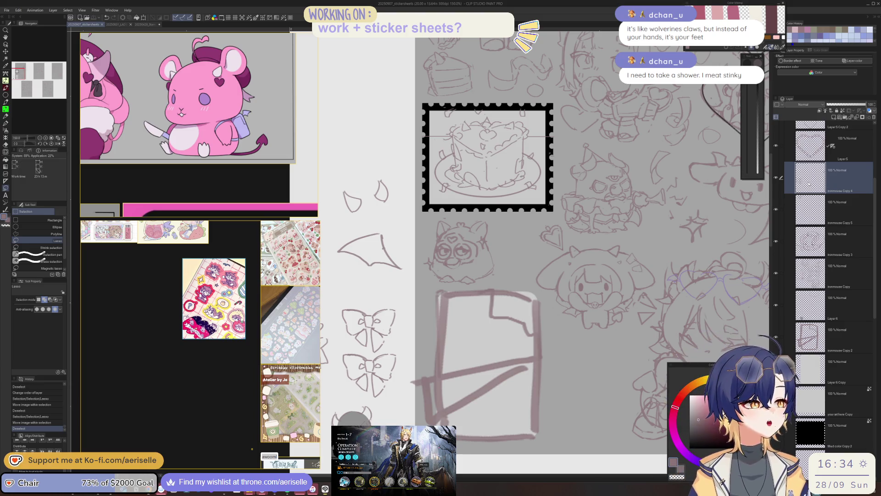
Select the rough rectangle sketch's layer and erase the rough strokes.
drag(450, 314, 424, 245)
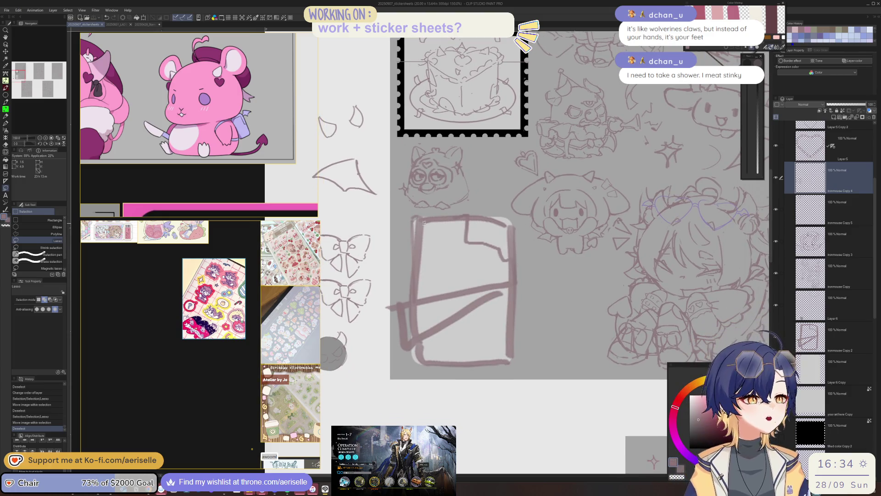
key(e)
key(o)
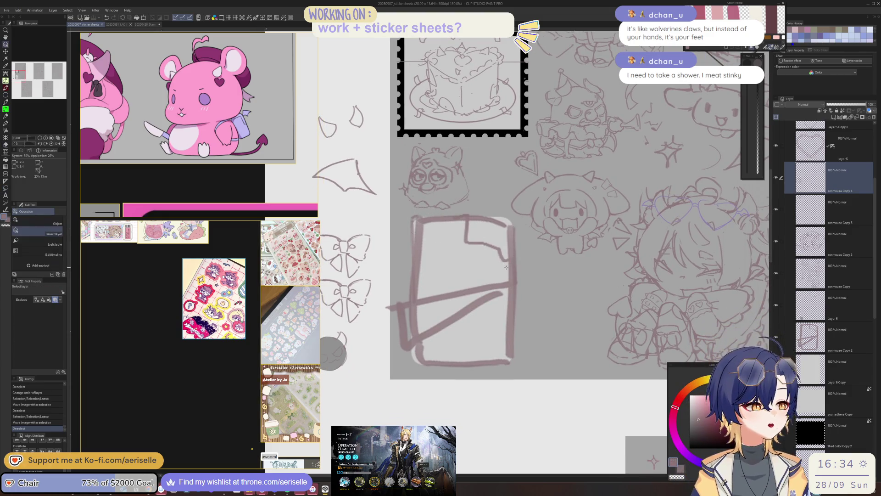
click(512, 269)
key(e)
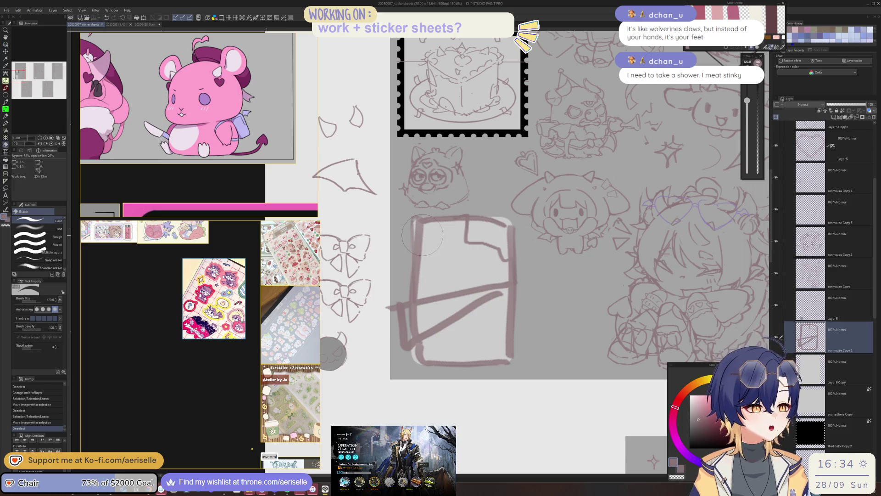
drag(413, 218, 413, 363)
drag(395, 322, 459, 298)
mouse_move(442, 221)
mouse_down()
mouse_move(509, 284)
mouse_move(468, 363)
mouse_up()
Trace the card's left and bottom edges in pen and clean up the bottom-left corner.
key(p)
drag(413, 223, 413, 292)
drag(413, 248, 414, 349)
drag(412, 230, 412, 355)
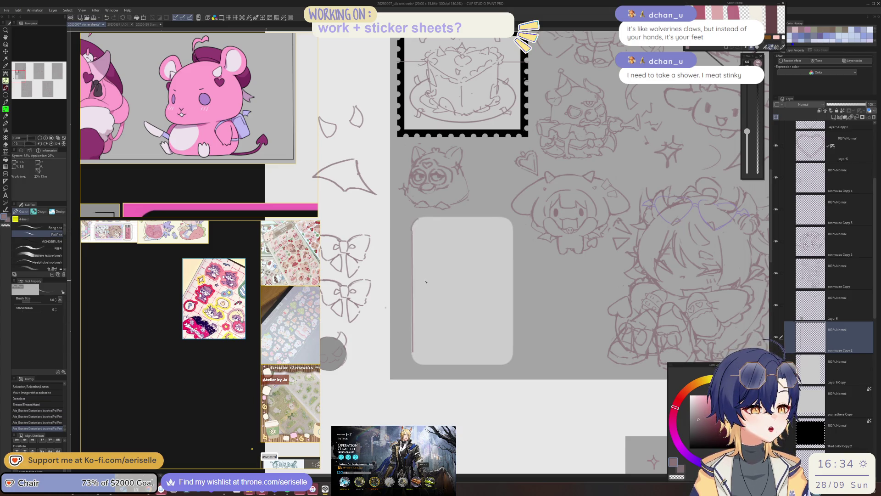
key(ctrl+z)
drag(412, 233, 426, 344)
drag(412, 232, 412, 352)
key(ctrl+plus)
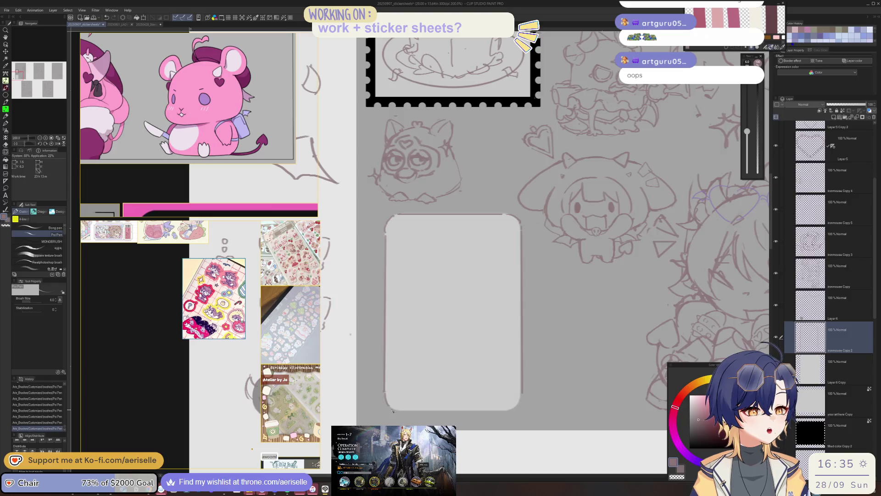
mouse_move(458, 417)
mouse_down()
mouse_move(519, 411)
mouse_move(497, 327)
mouse_up()
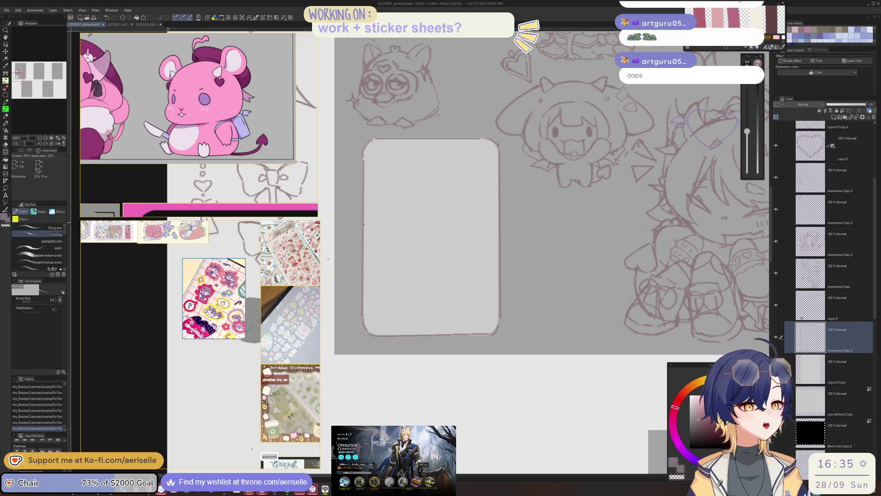
drag(361, 222, 361, 325)
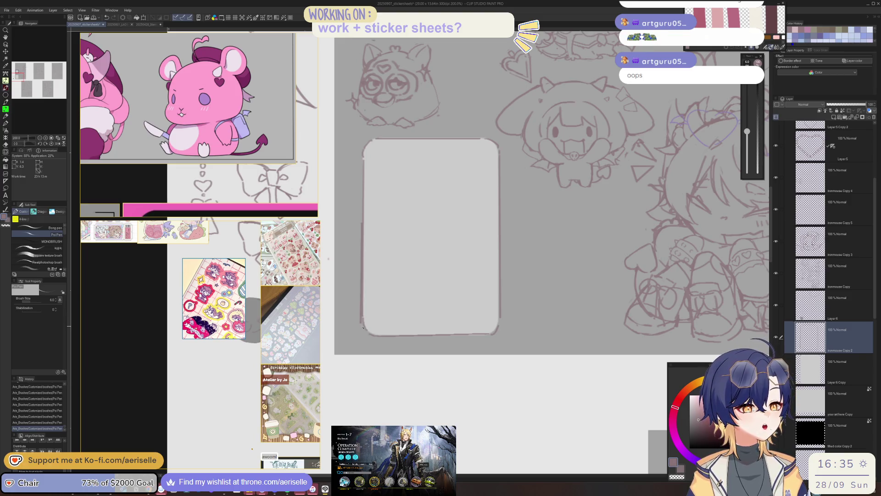
key(e)
mouse_move(365, 318)
mouse_down()
mouse_move(372, 338)
mouse_move(495, 335)
mouse_up()
key(p)
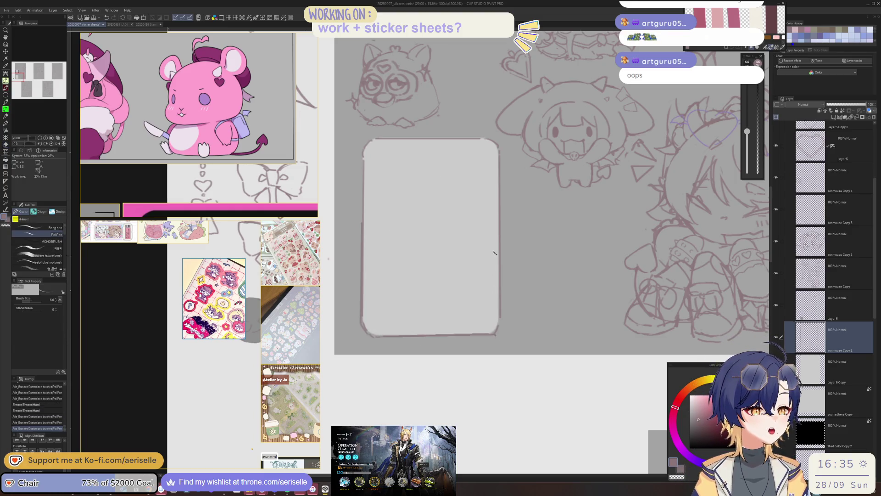
Draw the slanted wrapper line across the card, trimming its ends and stray marks.
drag(360, 224, 439, 242)
key(ctrl+z)
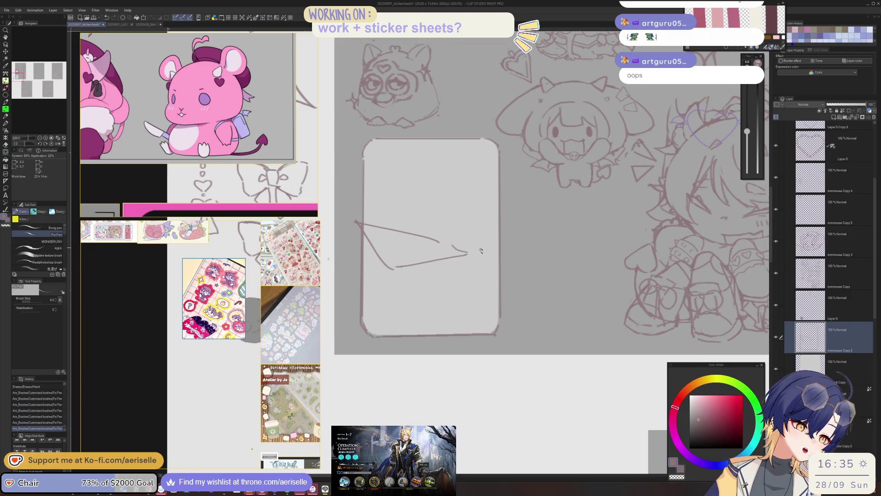
drag(469, 252, 499, 259)
key(e)
drag(448, 248, 455, 245)
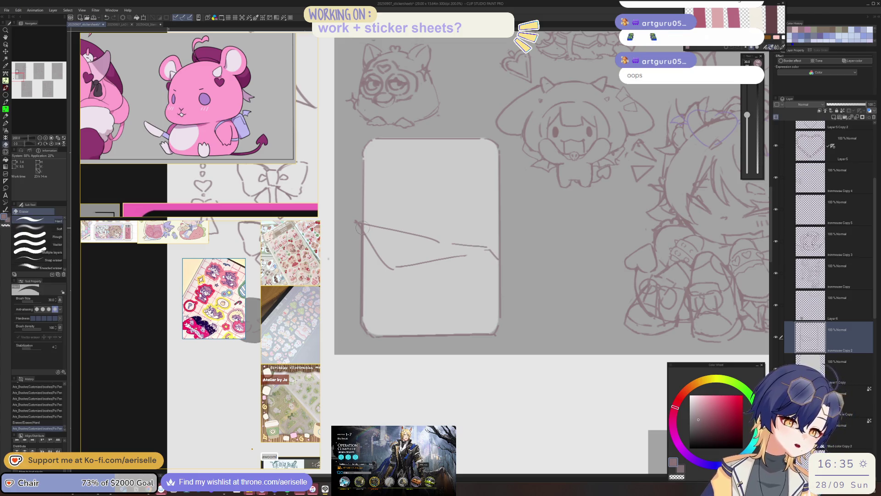
drag(356, 220, 363, 225)
key(p)
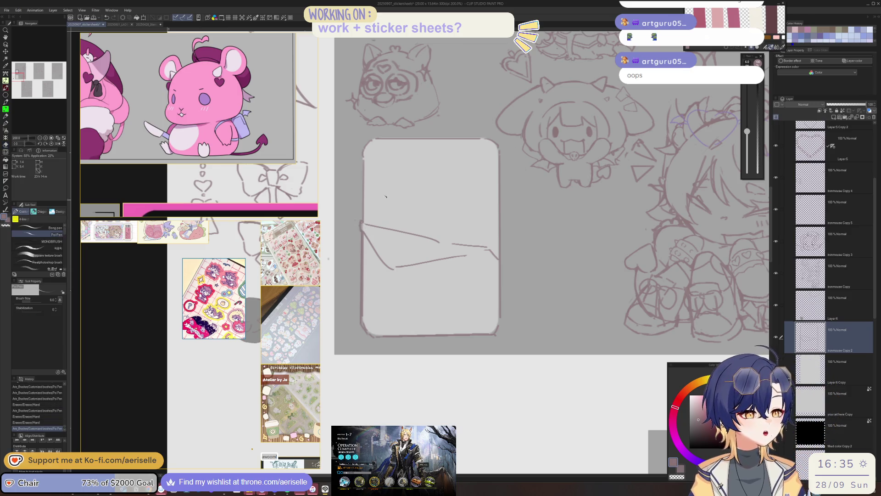
scroll(386, 196, up, 3)
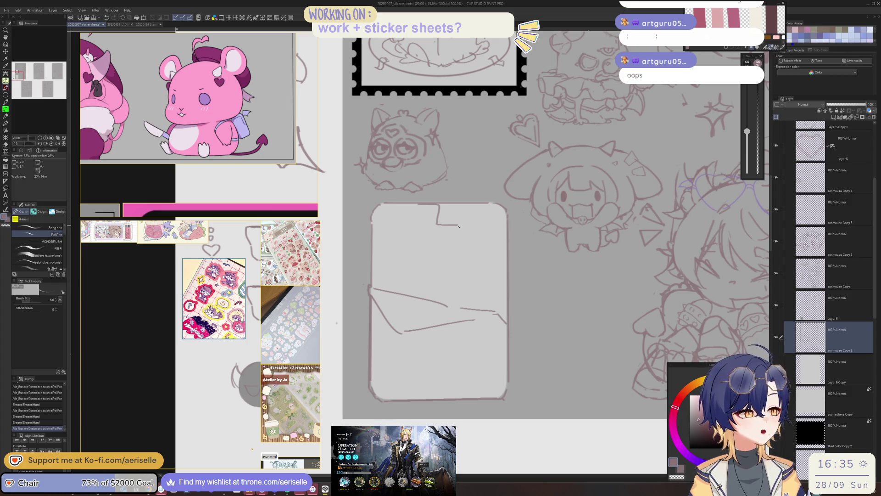
key(ctrl+z)
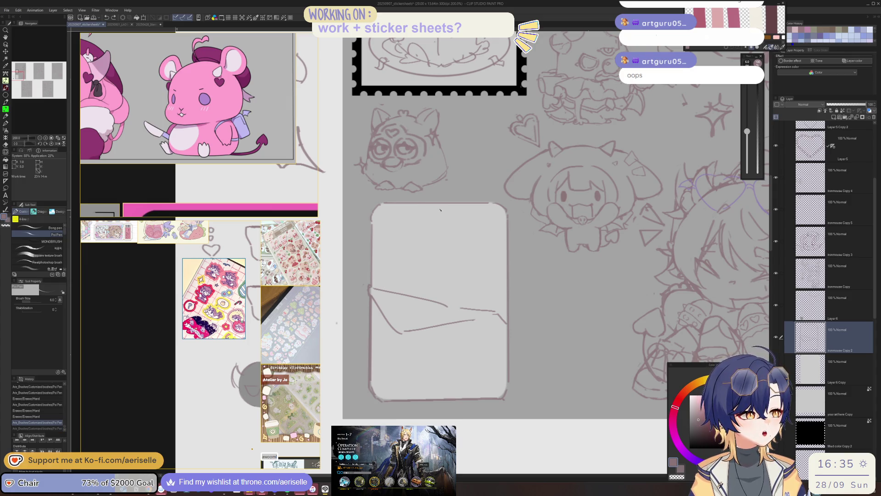
click(437, 205)
Draw the torn crack edge along the card's top and down its right side.
click(436, 205)
key(ctrl+z)
drag(453, 230, 464, 244)
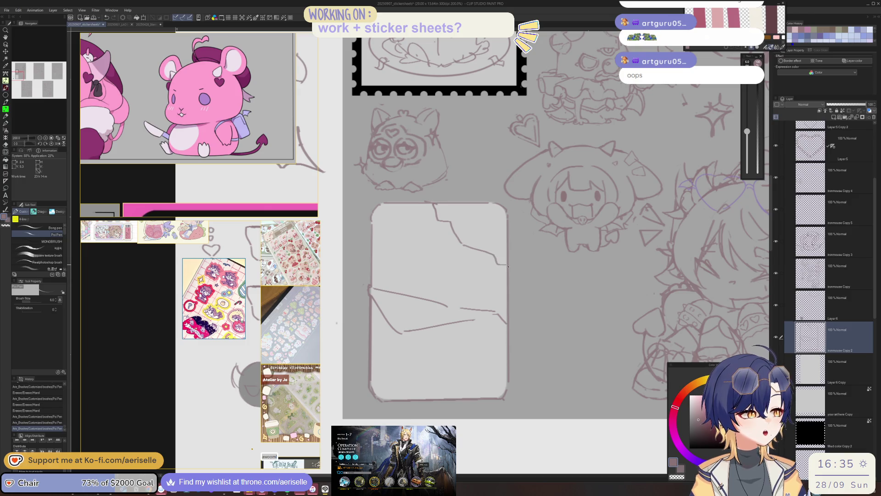
key(e)
click(513, 251)
key(p)
click(384, 210)
drag(379, 212, 380, 284)
key(ctrl+z)
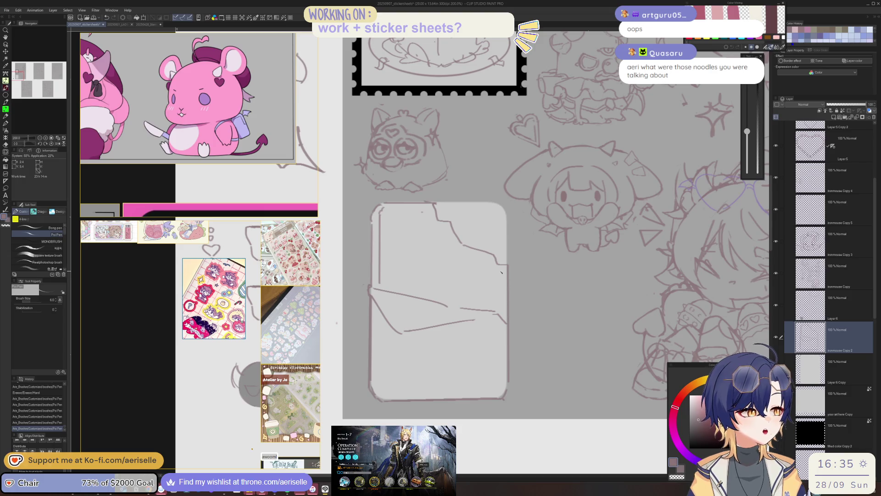
drag(501, 270, 501, 311)
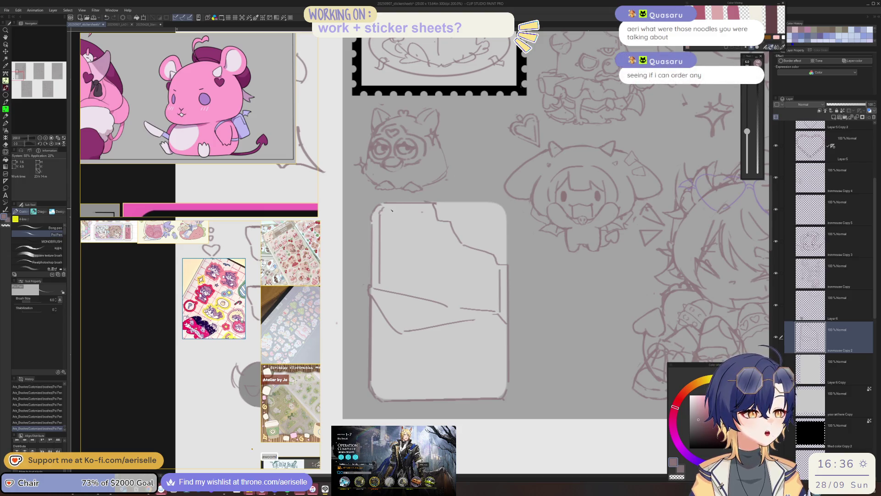
drag(388, 209, 427, 210)
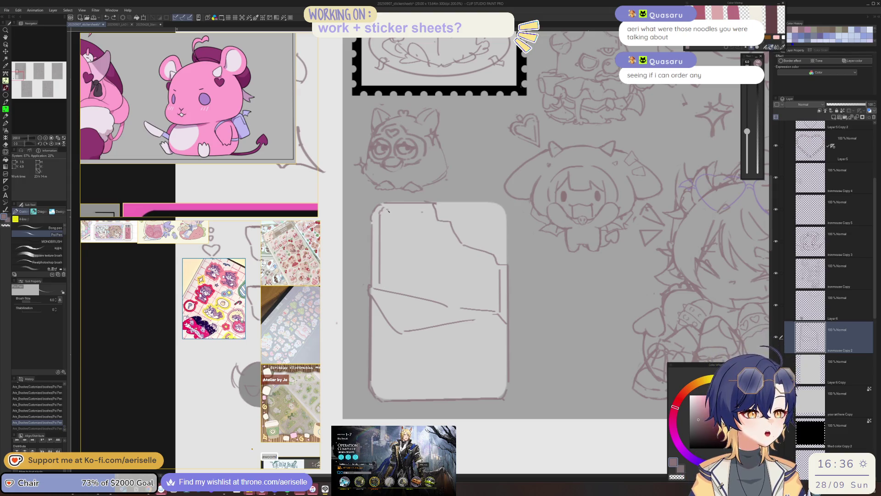
drag(381, 209, 434, 209)
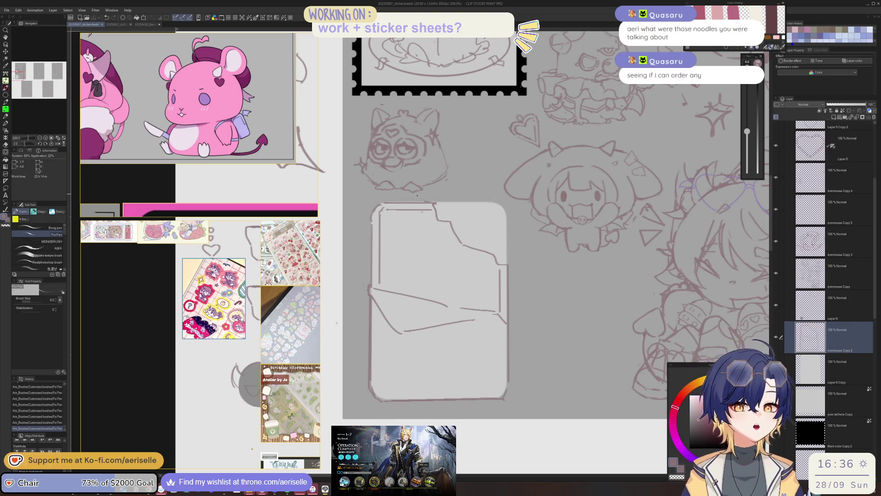
Draw the first vertical segment line in the chocolate, redrawing until clean.
drag(415, 214, 418, 293)
key(ctrl+z)
drag(418, 213, 420, 292)
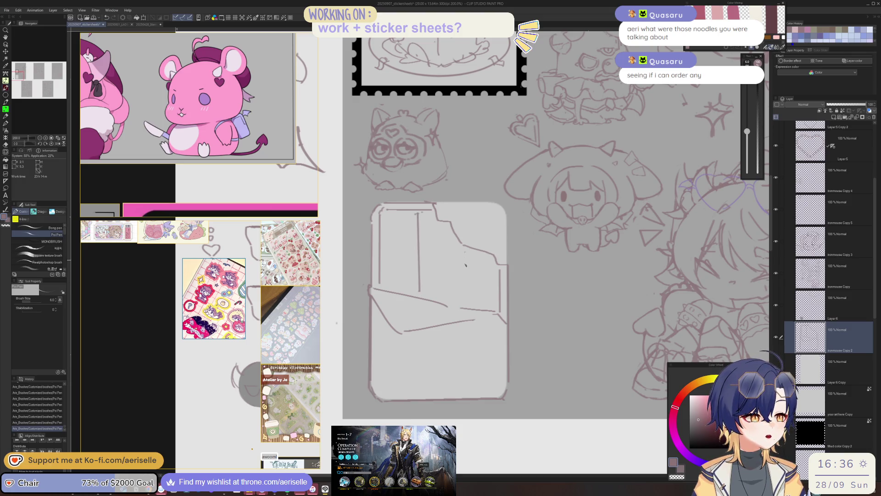
drag(466, 252, 464, 299)
key(ctrl+z)
key(ctrl+z)
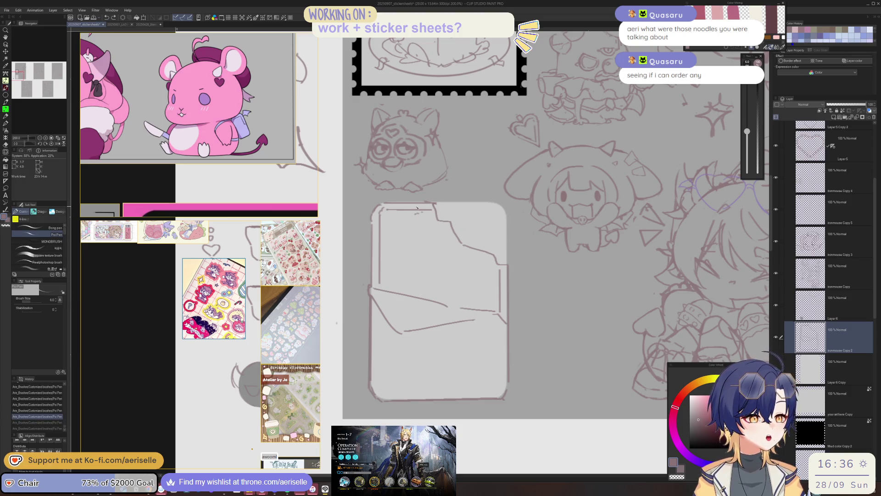
drag(416, 213, 416, 296)
key(ctrl+z)
drag(415, 211, 416, 297)
key(ctrl+z)
drag(416, 212, 416, 297)
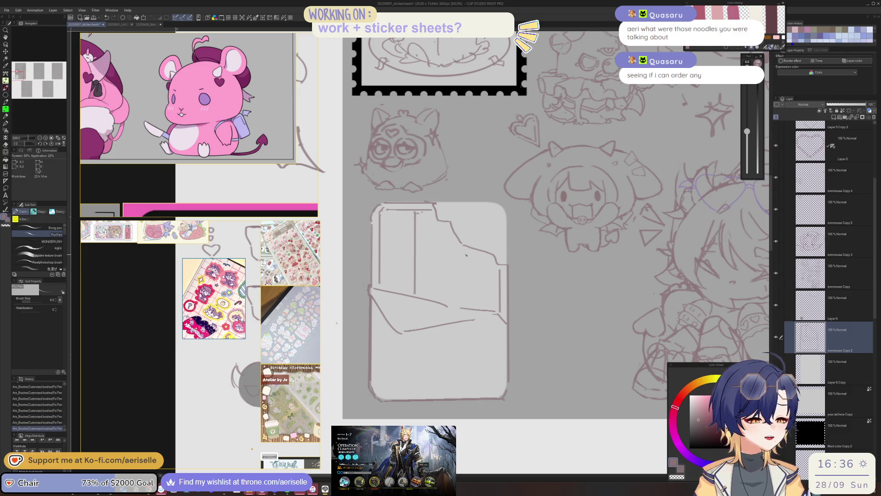
Try a second vertical line near the torn edge, then lasso-select the segment lines.
drag(464, 281, 465, 307)
key(ctrl+z)
drag(464, 250, 465, 307)
key(ctrl+z)
drag(463, 250, 465, 303)
key(ctrl+z)
key(m)
drag(413, 212, 415, 291)
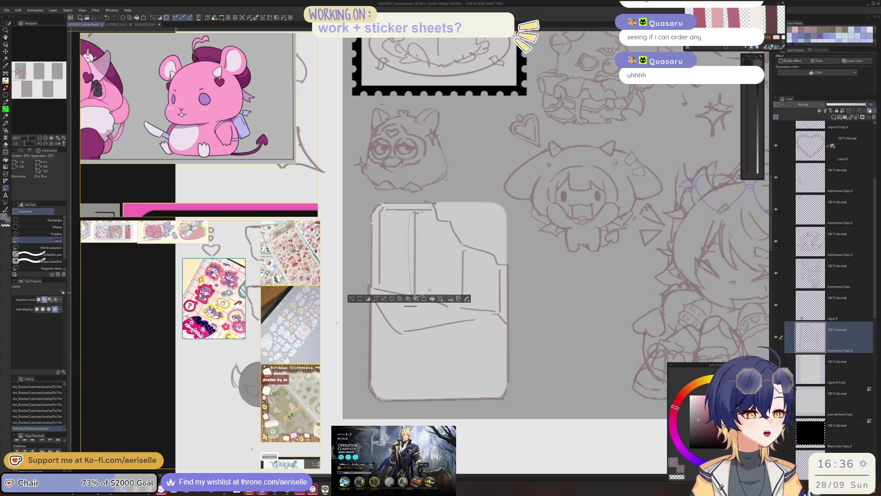
Scale the lasso-selected segment lines to fit the wrapper, apply, and deselect.
click(416, 299)
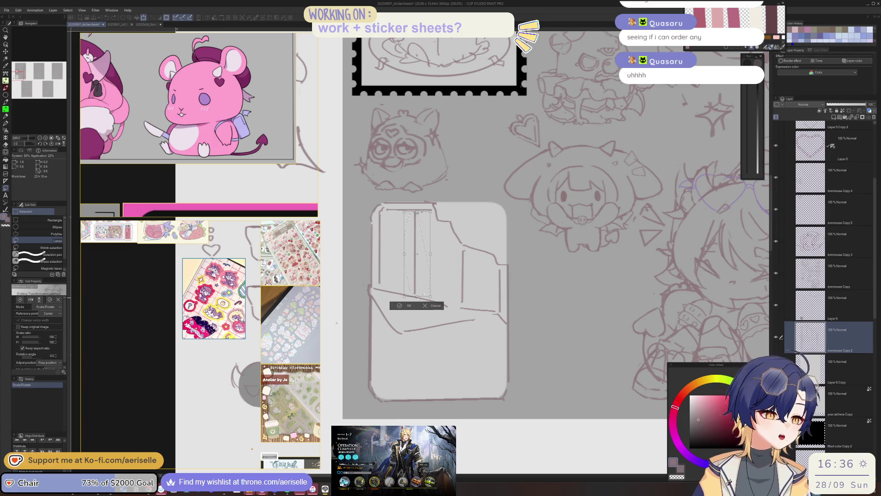
key(Return)
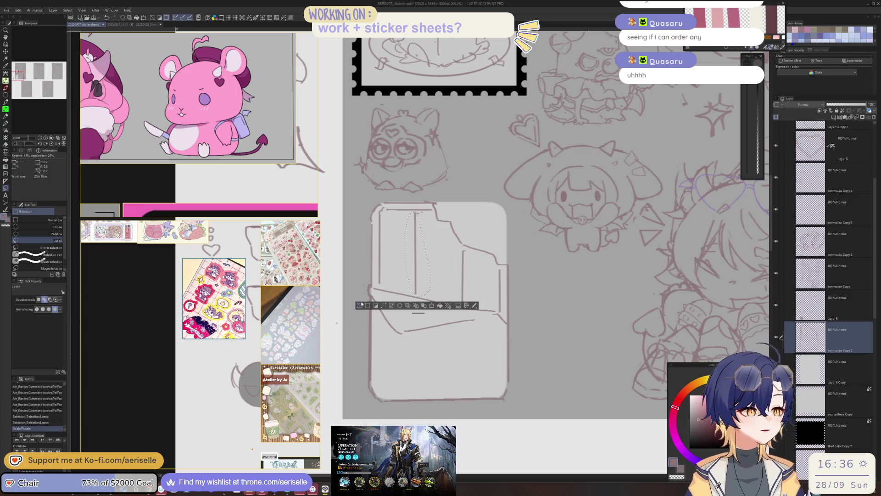
click(361, 305)
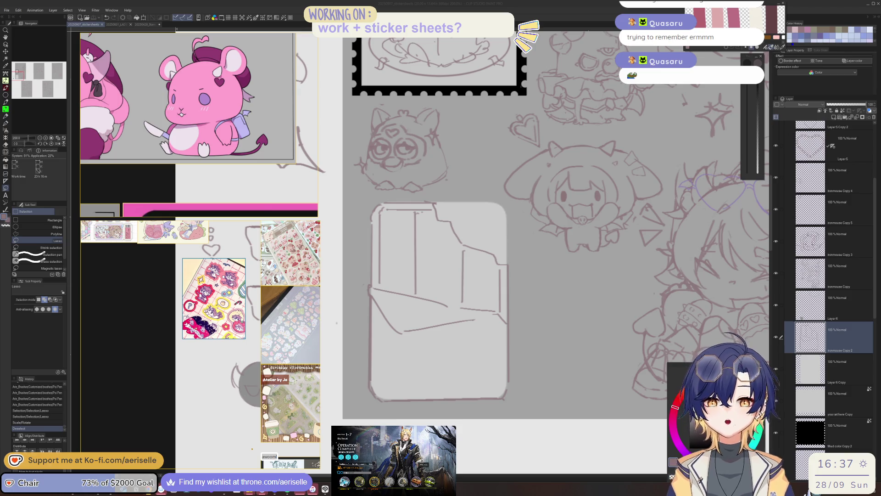
Erase and redraw the card's bottom edge and lower corners.
key(e)
drag(368, 381, 386, 402)
key(p)
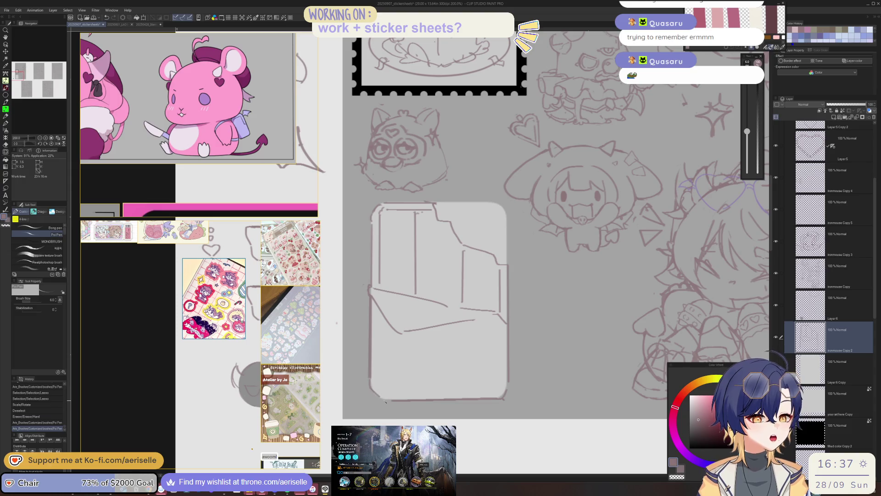
key(e)
mouse_move(498, 396)
mouse_down()
mouse_move(509, 403)
mouse_move(501, 397)
mouse_up()
key(p)
key(e)
mouse_move(399, 403)
mouse_down()
mouse_move(473, 395)
mouse_move(384, 403)
mouse_move(474, 401)
mouse_up()
key(p)
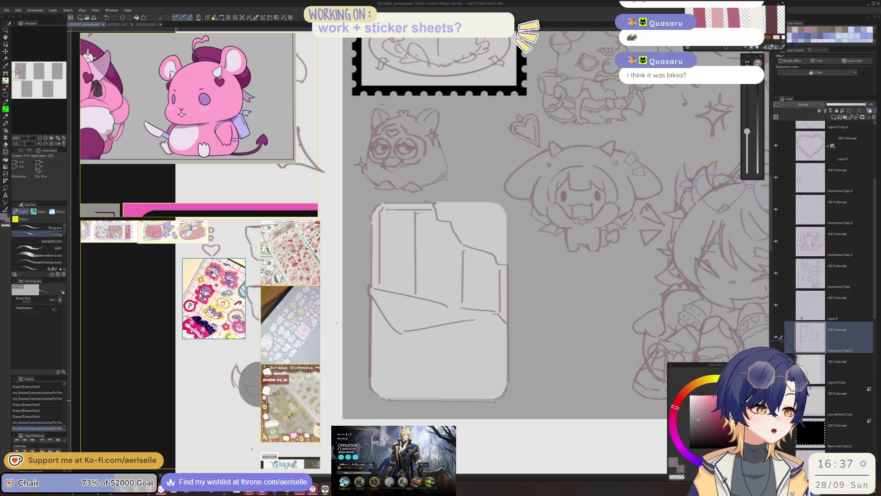
drag(383, 399, 494, 400)
key(e)
mouse_move(368, 319)
mouse_down()
mouse_move(376, 299)
mouse_move(394, 342)
mouse_move(475, 321)
mouse_up()
key(p)
Erase the stray diagonal line across the chocolate bar and redraw the wrapper line.
key(e)
mouse_move(405, 330)
mouse_down()
mouse_move(494, 316)
mouse_move(352, 315)
mouse_up()
key(p)
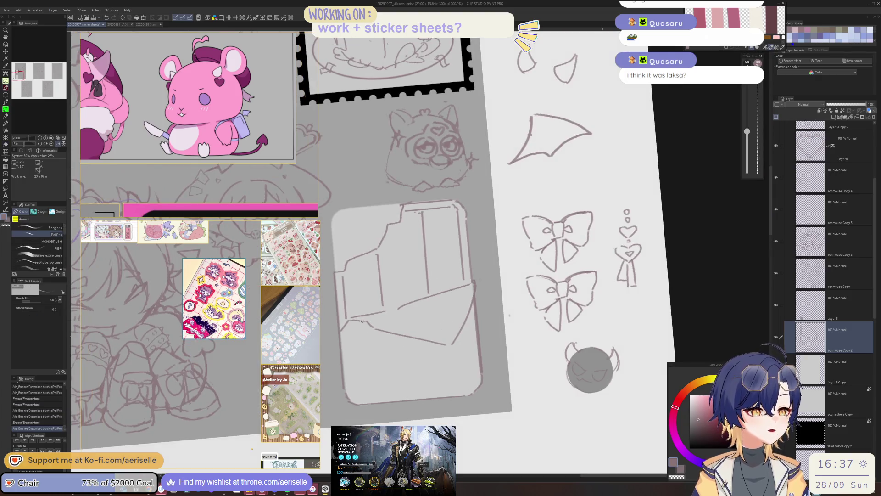
key(e)
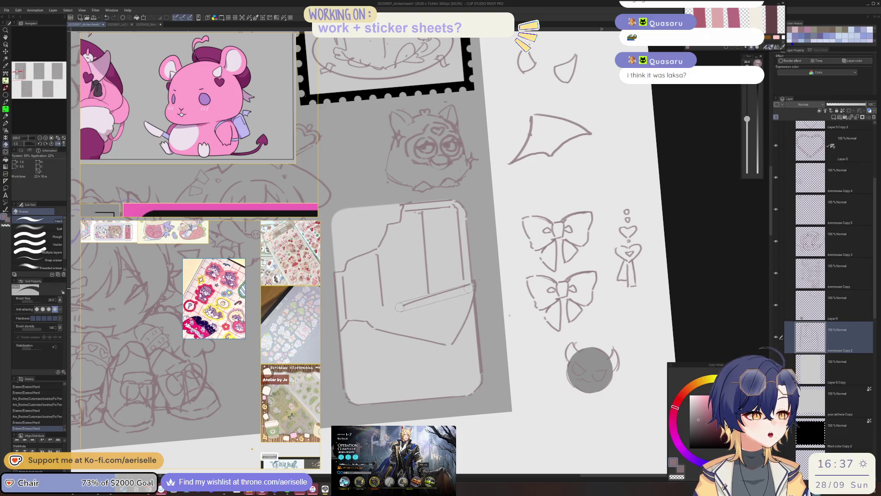
drag(398, 309, 469, 286)
key(p)
drag(376, 314, 475, 284)
Touch up the wrapper edge in pen, flipping the canvas to check, then reset the view.
key(e)
key(p)
key(ctrl+z)
key(ctrl+y)
key(h)
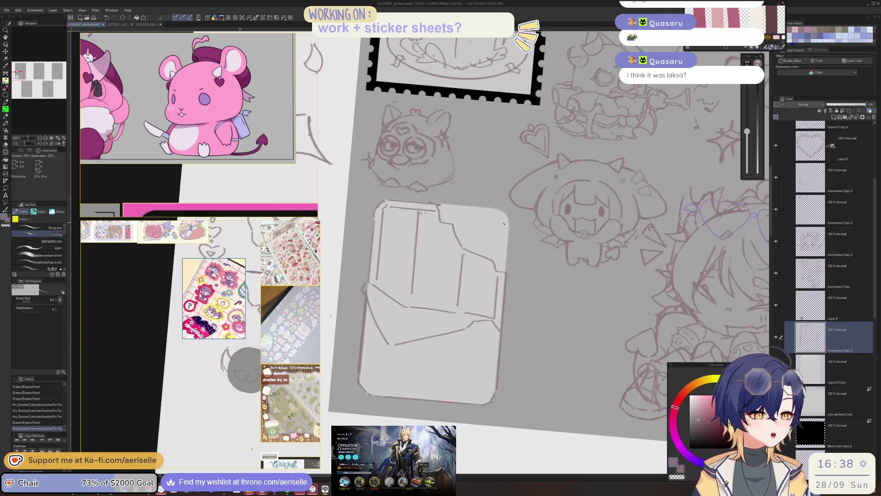
key(e)
drag(363, 287, 369, 287)
key(ctrl+@)
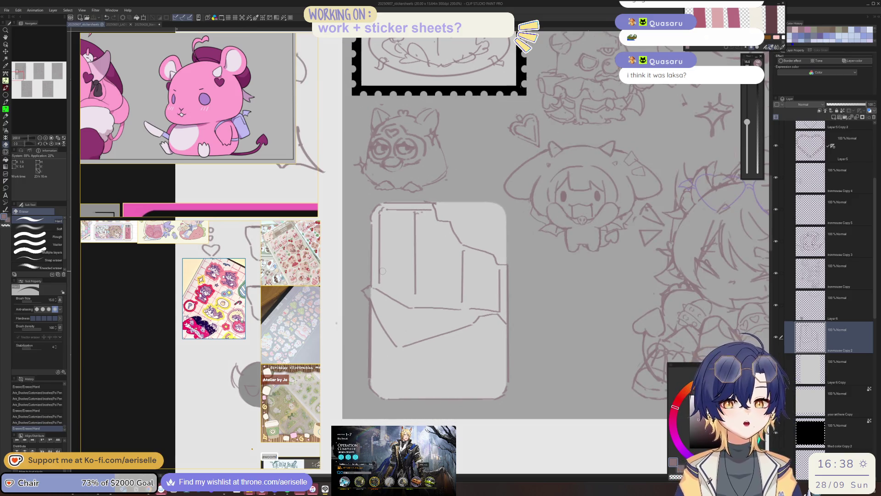
scroll(379, 294, up, 2)
Touch up the wrapper's left corner and add a diagonal fold line plus a small mark.
drag(363, 291, 365, 299)
key(p)
scroll(374, 309, down, 2)
scroll(430, 288, down, 2)
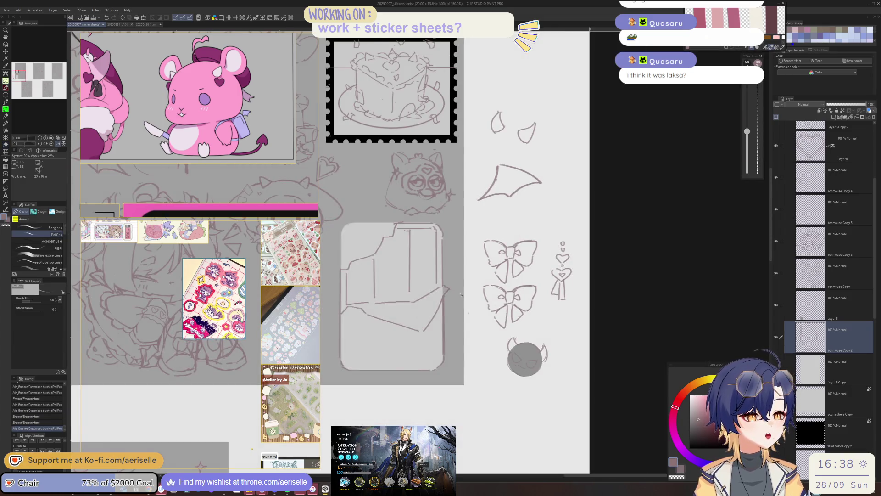
scroll(462, 295, up, 2)
scroll(511, 306, up, 1)
drag(501, 301, 528, 331)
scroll(442, 281, down, 5)
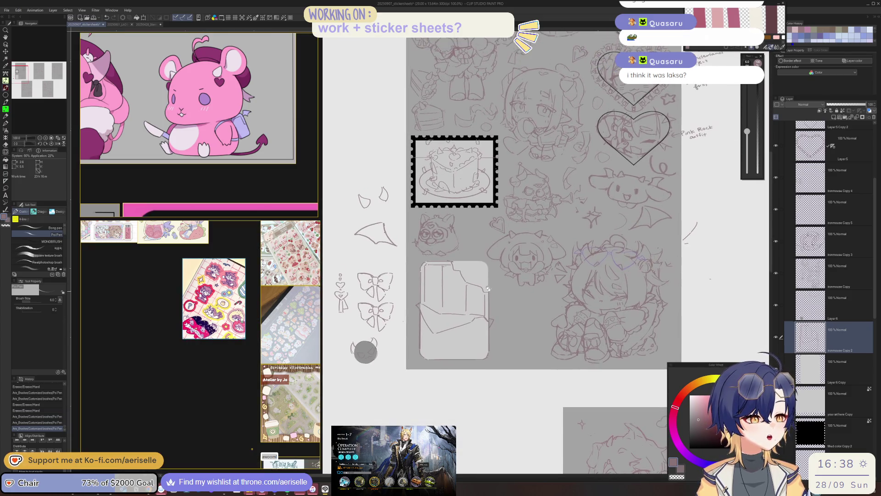
scroll(442, 281, up, 1)
scroll(452, 220, up, 2)
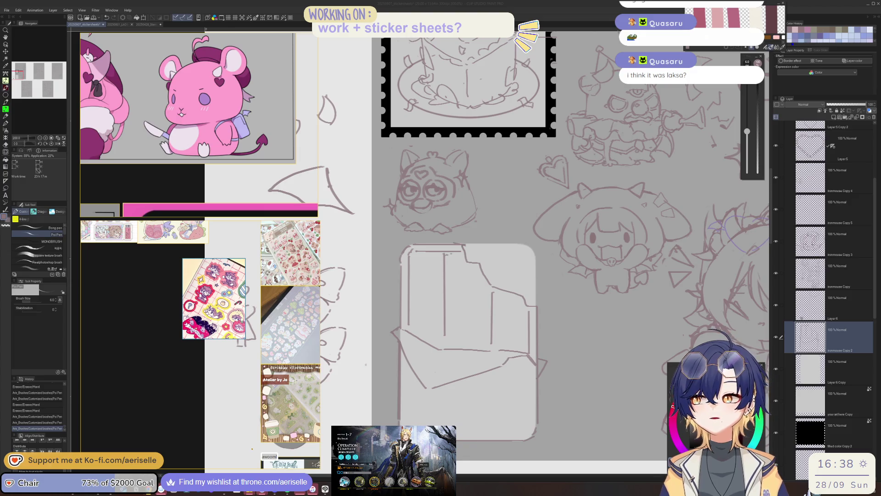
click(405, 388)
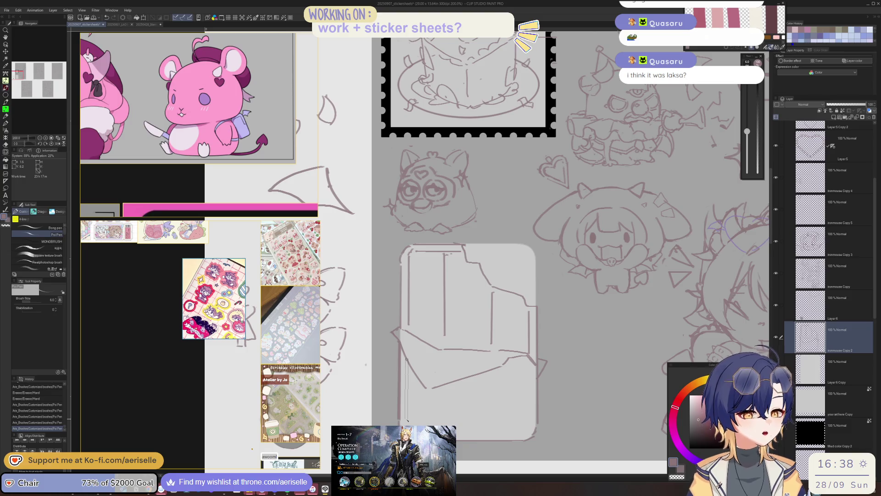
Redraw the line along the chocolate bar's bottom edge.
mouse_move(408, 422)
mouse_down()
mouse_move(382, 369)
mouse_move(399, 386)
mouse_up()
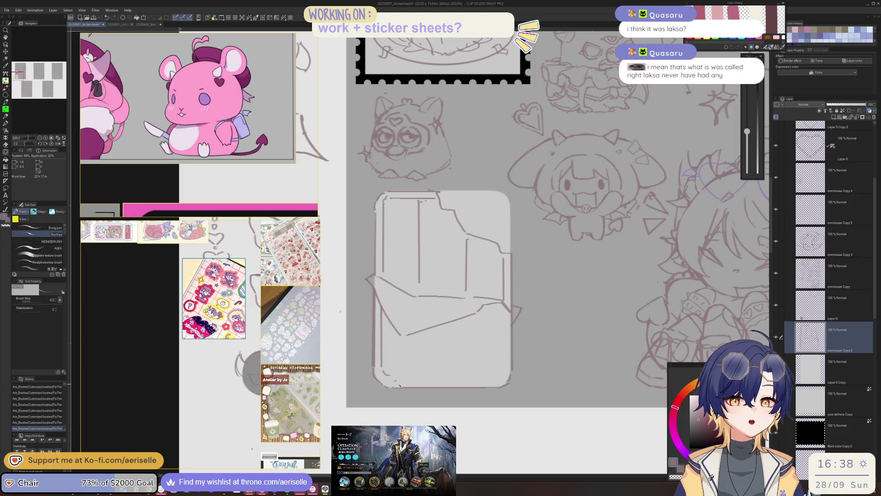
drag(441, 385, 444, 389)
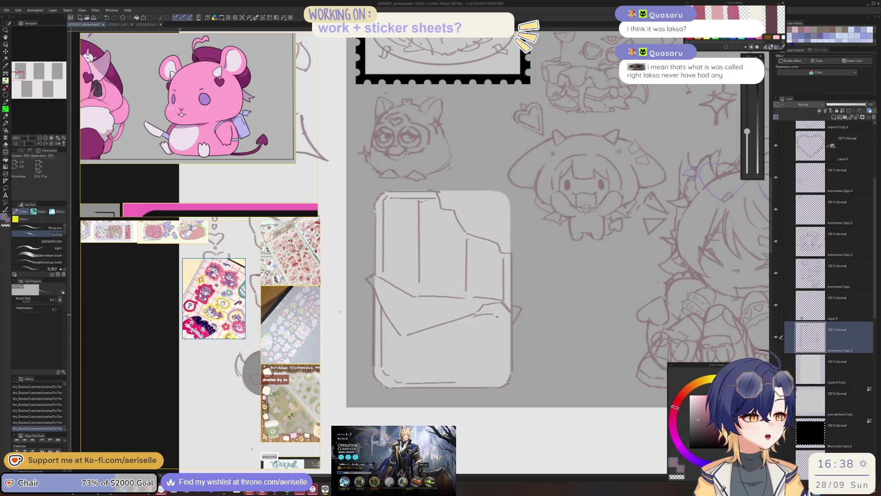
key(ctrl+z)
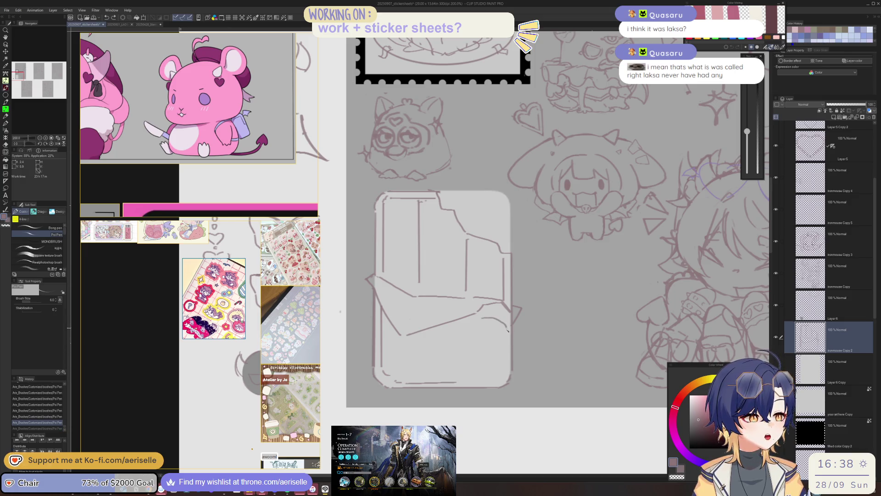
drag(468, 378, 451, 378)
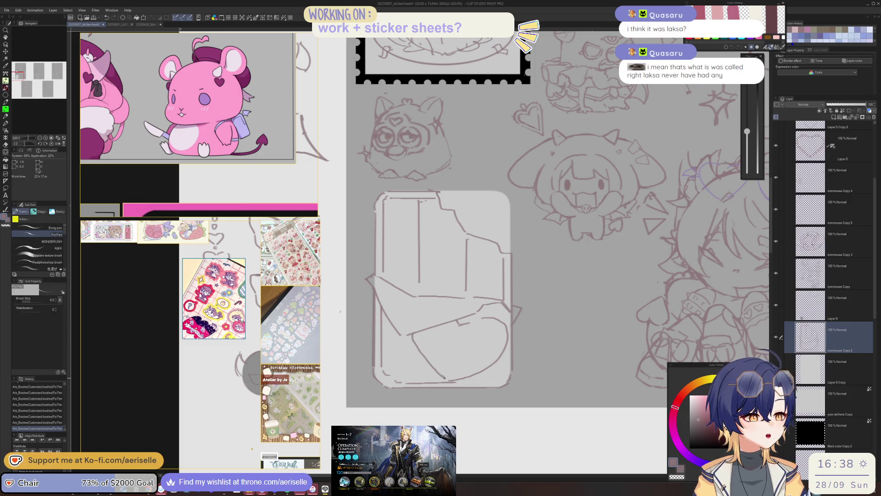
Sketch the heart curve on the lower wrapper, erasing strays with a size-25 eraser.
key(e)
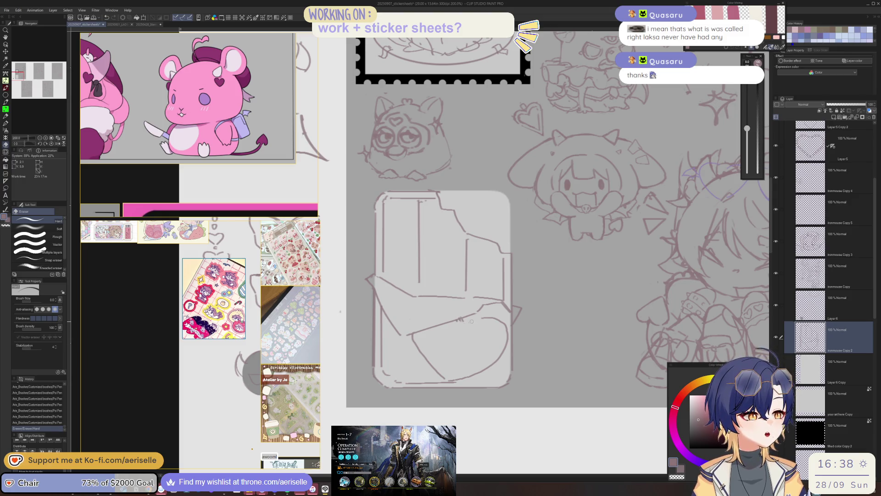
key(h)
key(bracketright)
key(bracketright)
key(bracketright)
key(p)
drag(426, 380, 402, 345)
key(ctrl+z)
mouse_move(389, 313)
mouse_down()
mouse_move(411, 307)
mouse_move(428, 331)
mouse_move(411, 368)
mouse_up()
key(e)
click(427, 340)
key(p)
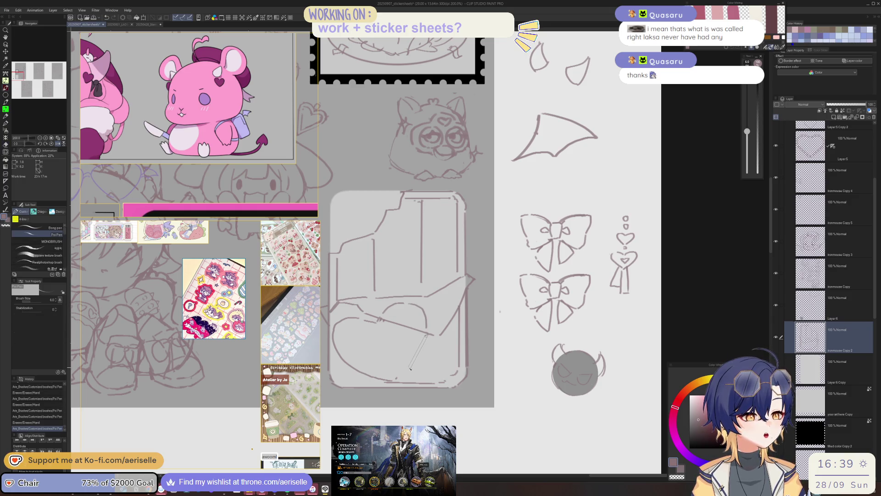
scroll(423, 345, down, 3)
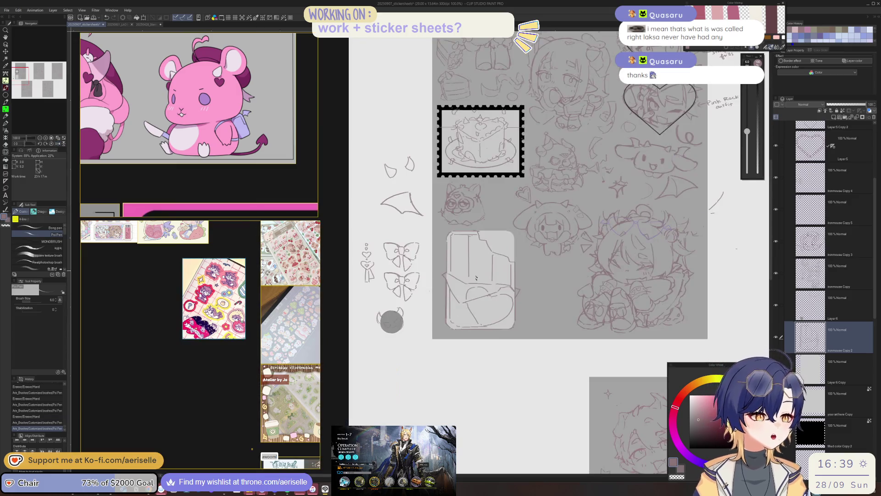
At 400% zoom, touch up the wrapper's heart outlines with Poi Pen strokes, undoing misplaced ones.
scroll(505, 329, up, 3)
drag(477, 269, 487, 268)
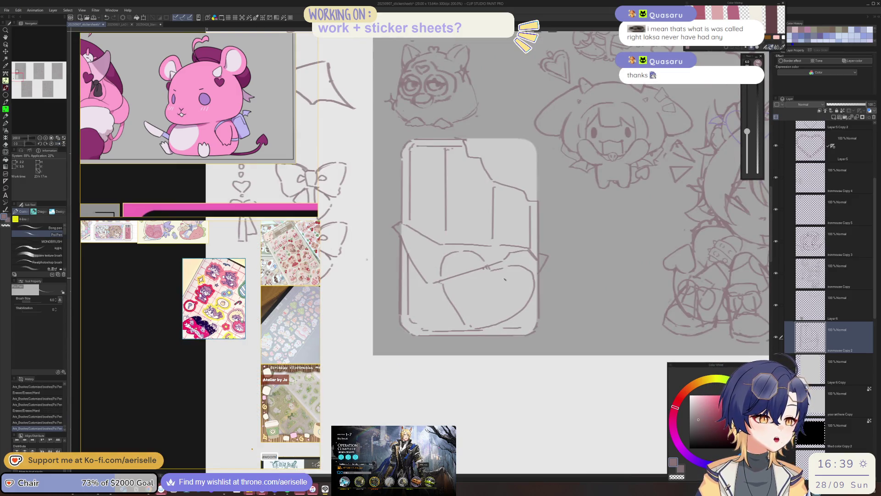
scroll(483, 273, up, 2)
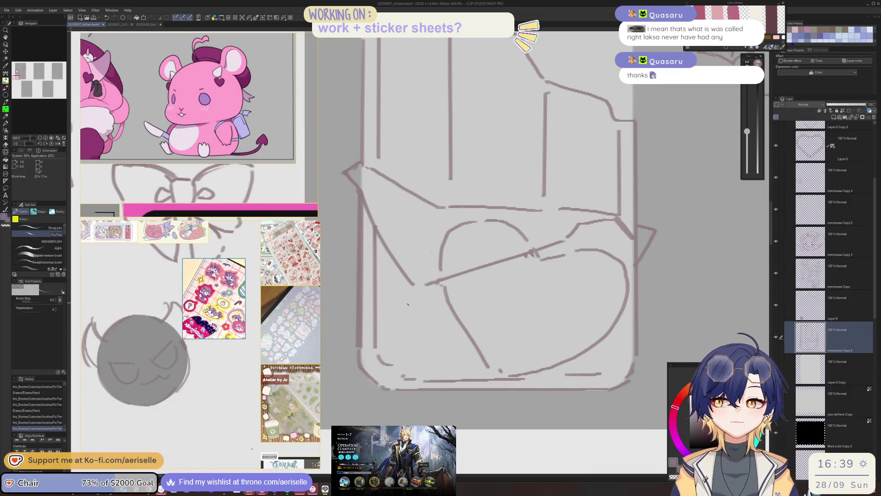
mouse_move(390, 343)
mouse_down()
mouse_move(415, 366)
mouse_move(402, 336)
mouse_up()
key(ctrl+z)
key(ctrl+z)
mouse_move(428, 291)
mouse_down()
mouse_move(402, 306)
mouse_move(474, 360)
mouse_up()
key(ctrl+z)
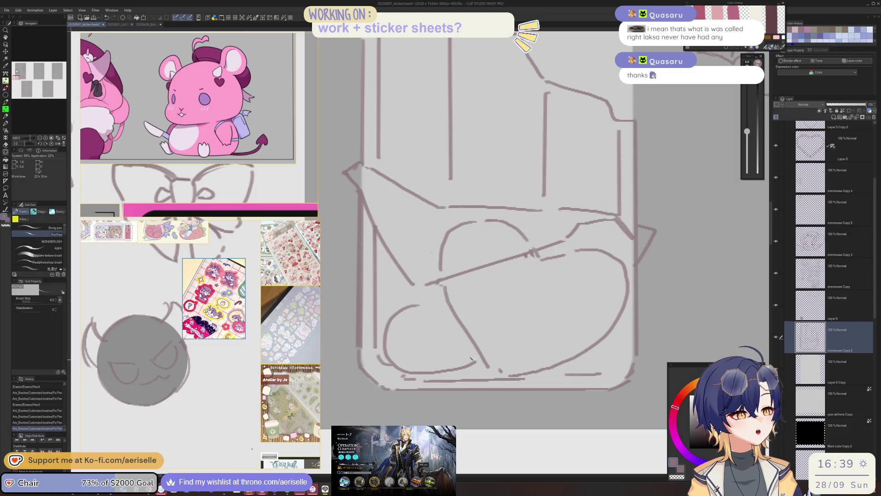
drag(425, 304, 419, 286)
Erase a stray mark on the wrapper and add a short stroke at the bar's lower right.
scroll(459, 298, down, 5)
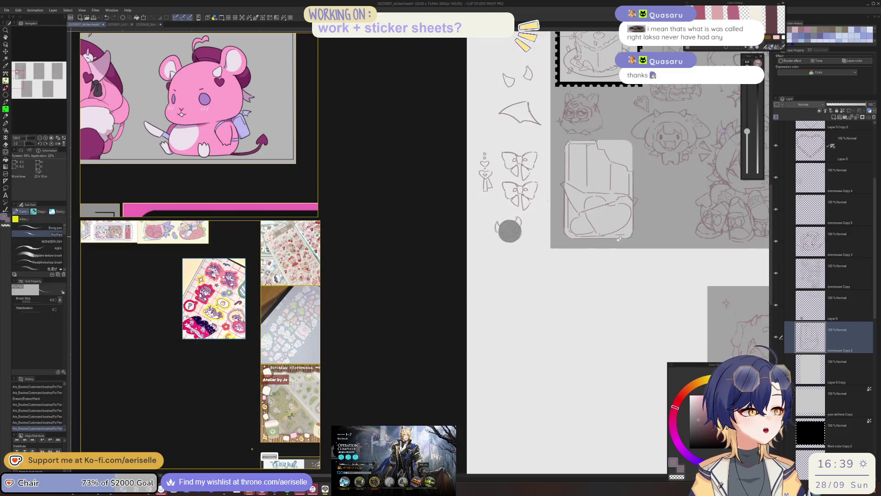
scroll(467, 299, up, 5)
key(e)
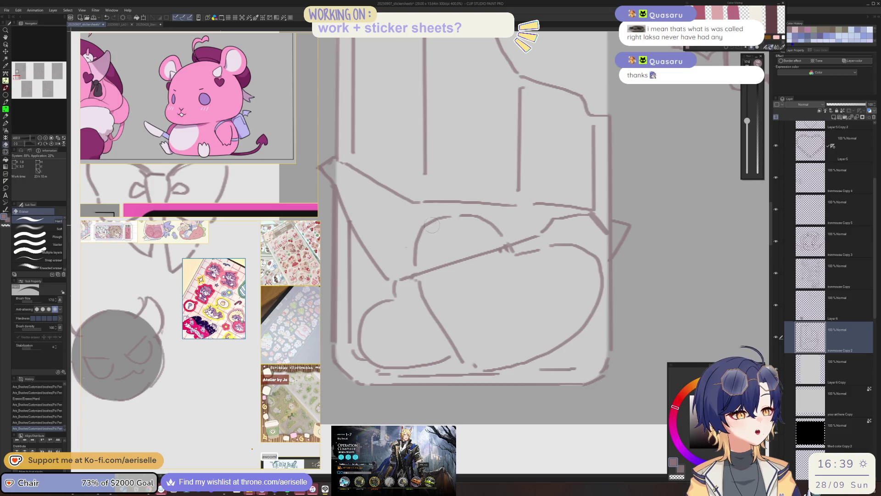
drag(482, 224, 497, 231)
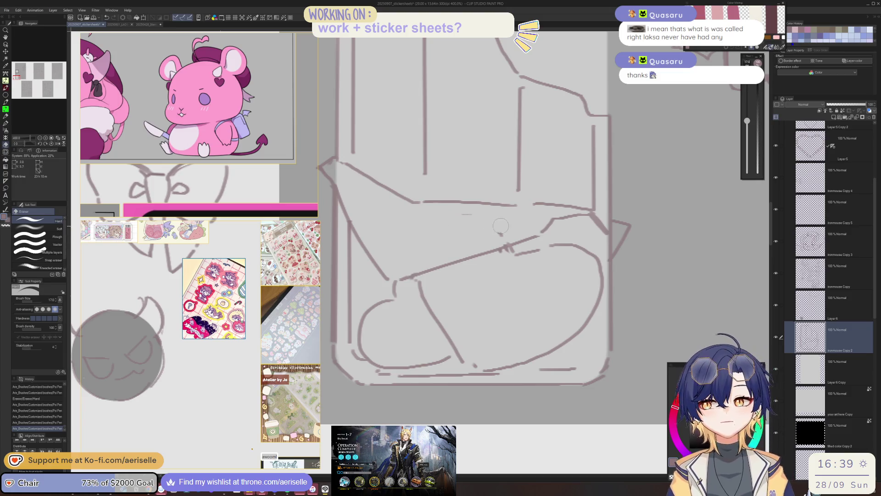
key(p)
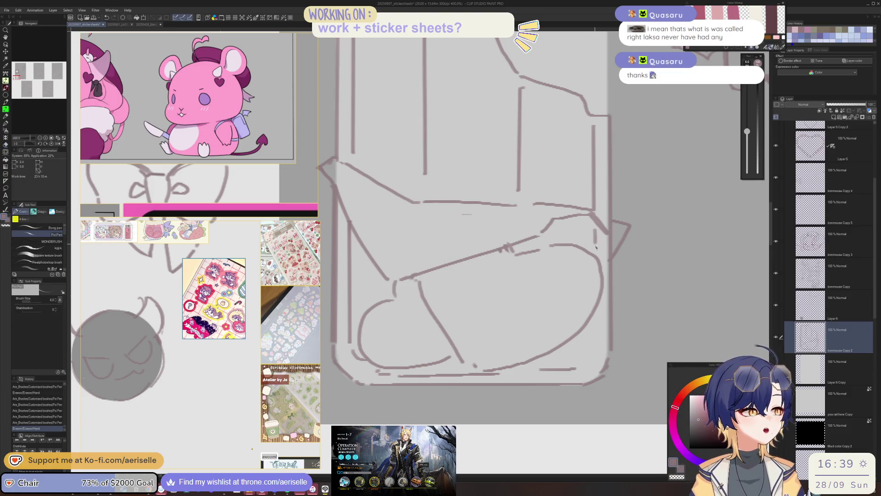
drag(594, 316, 590, 322)
scroll(634, 322, down, 5)
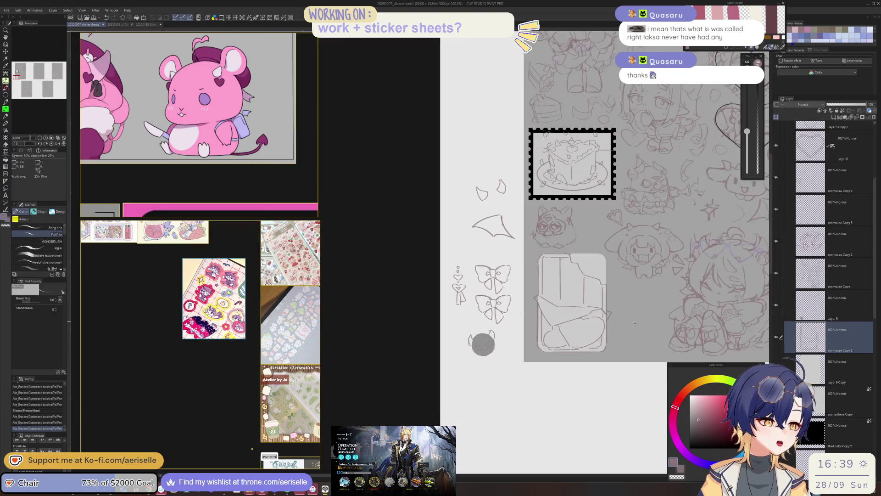
scroll(379, 225, up, 5)
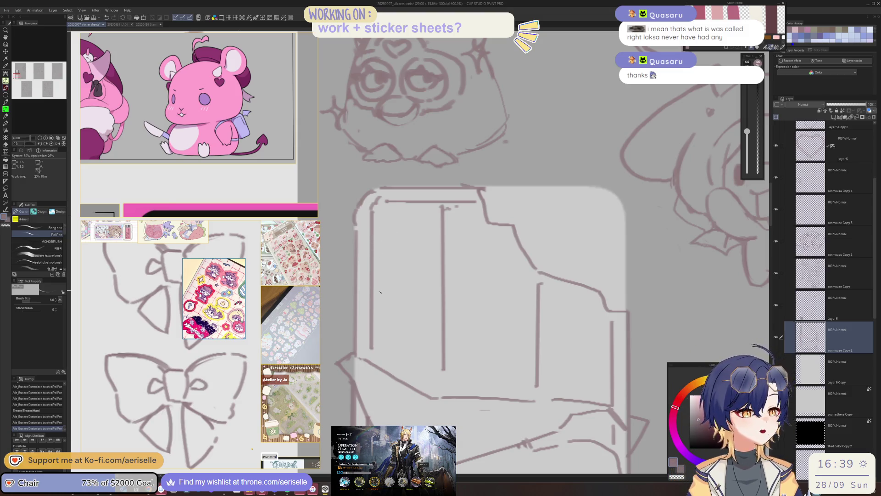
Draw two straight horizontal lines across the chocolate bar to divide it into squares.
drag(380, 292, 550, 278)
drag(380, 352, 611, 353)
scroll(541, 255, down, 3)
drag(540, 255, 523, 260)
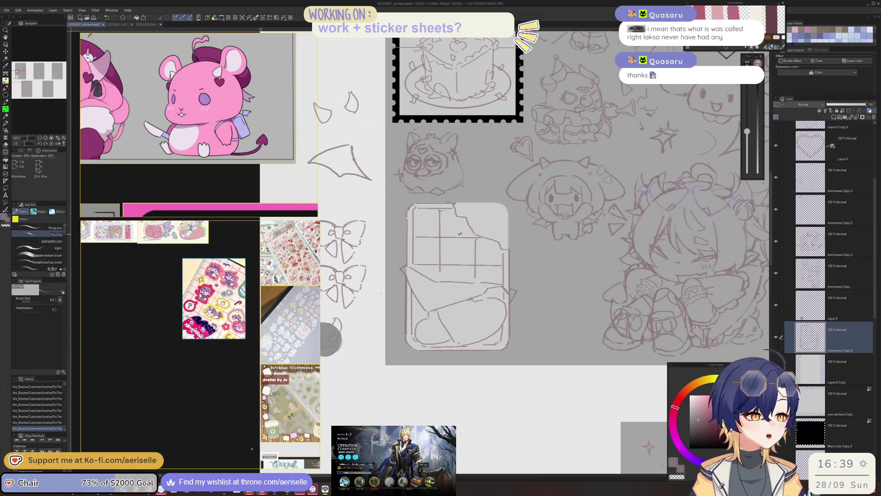
scroll(477, 235, up, 1)
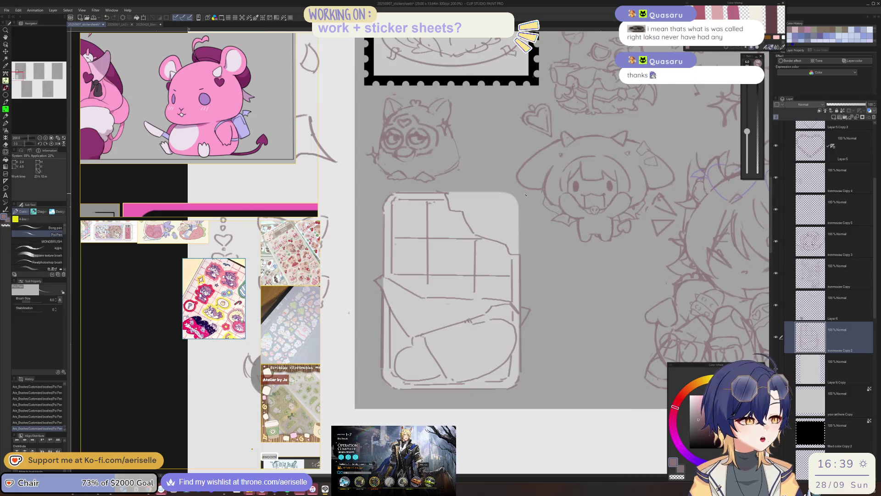
click(879, 18)
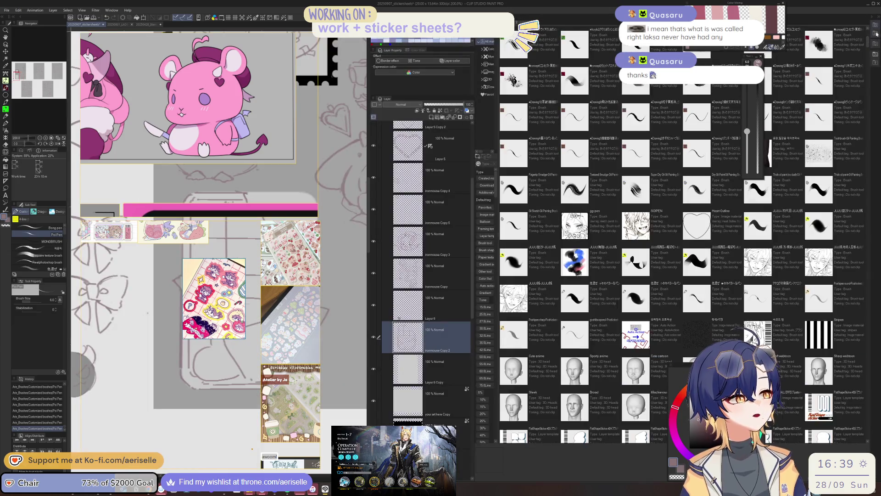
Drag the grid material from Favorite onto the sheet, shrink its cells, and rasterize the grid layer.
click(489, 95)
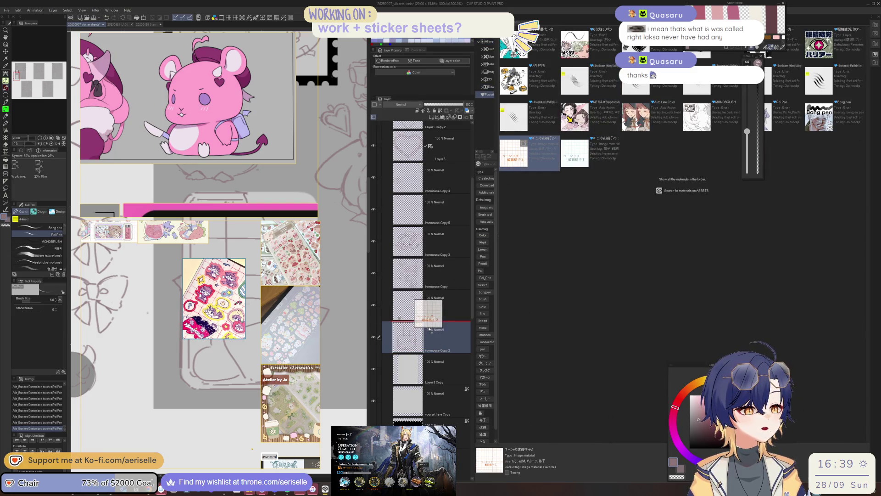
drag(522, 157, 424, 330)
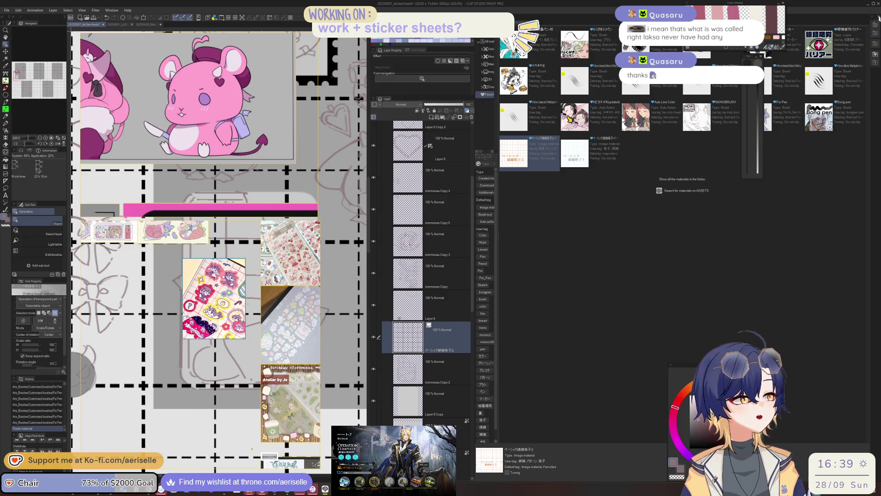
scroll(532, 229, down, 4)
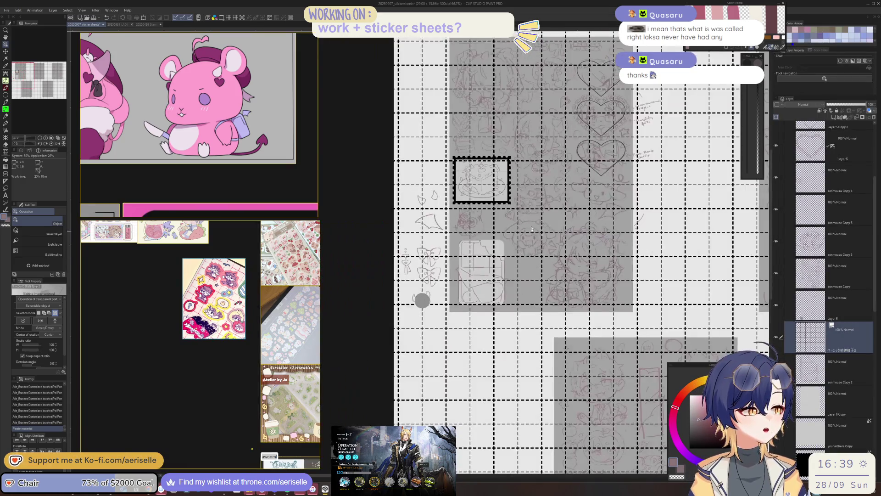
scroll(539, 204, down, 3)
scroll(669, 229, up, 3)
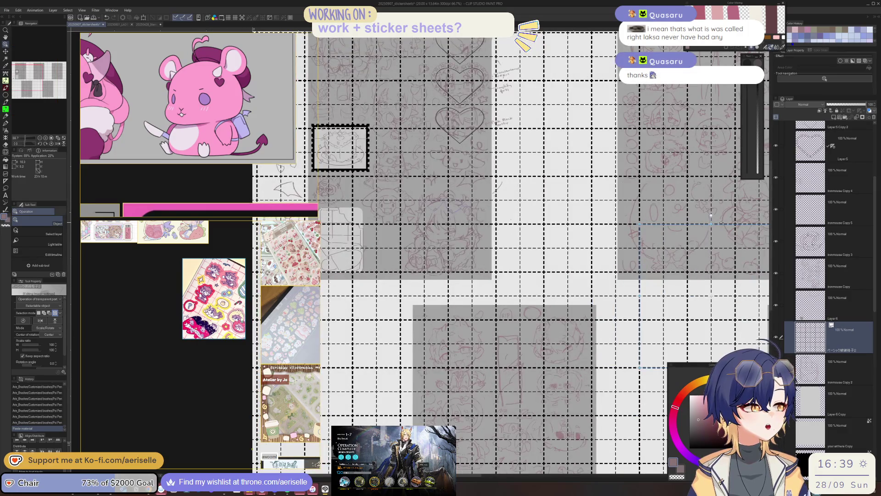
drag(639, 224, 667, 280)
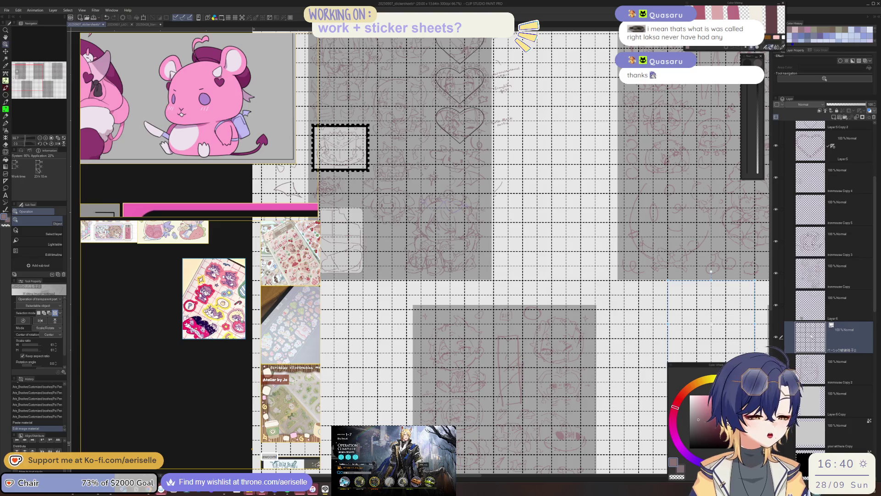
right_click(821, 328)
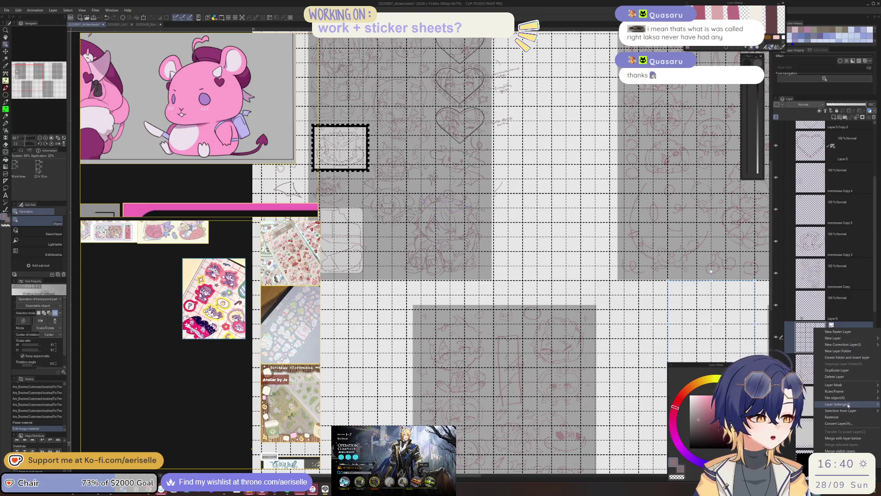
click(831, 417)
Lasso the grid area around the chocolate bar and delete everything outside the selection.
key(m)
drag(281, 268, 372, 280)
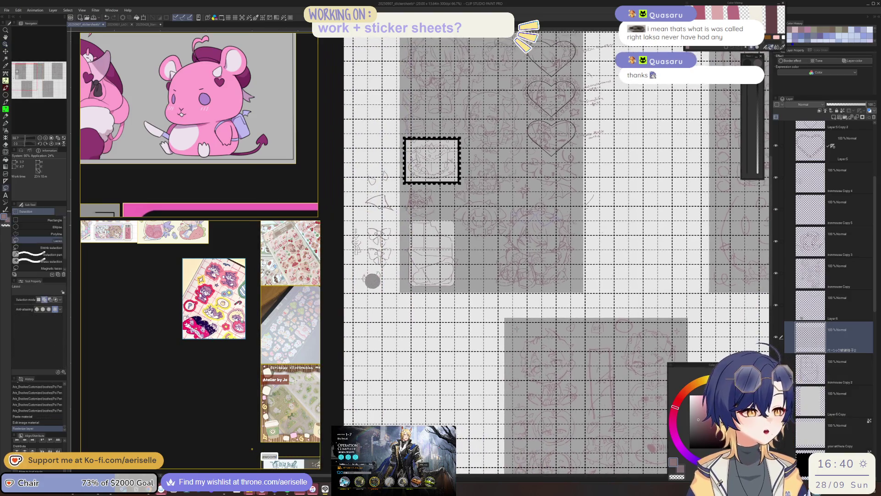
scroll(372, 280, up, 4)
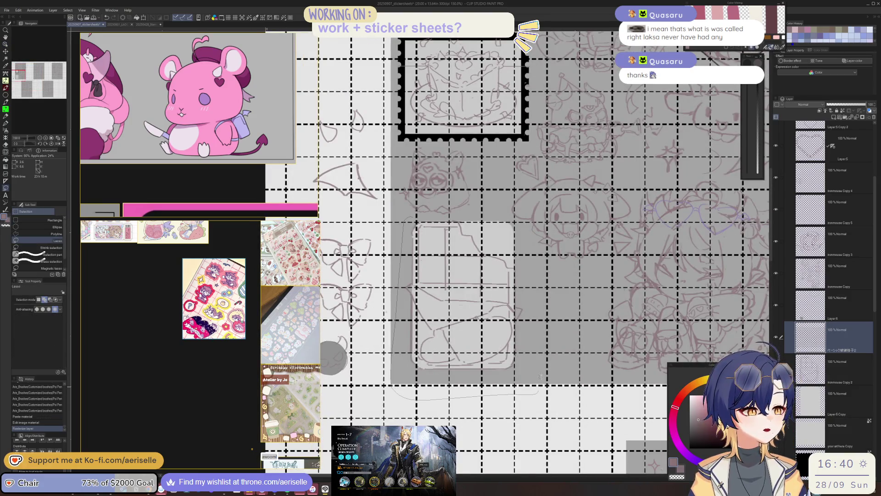
drag(527, 205, 535, 209)
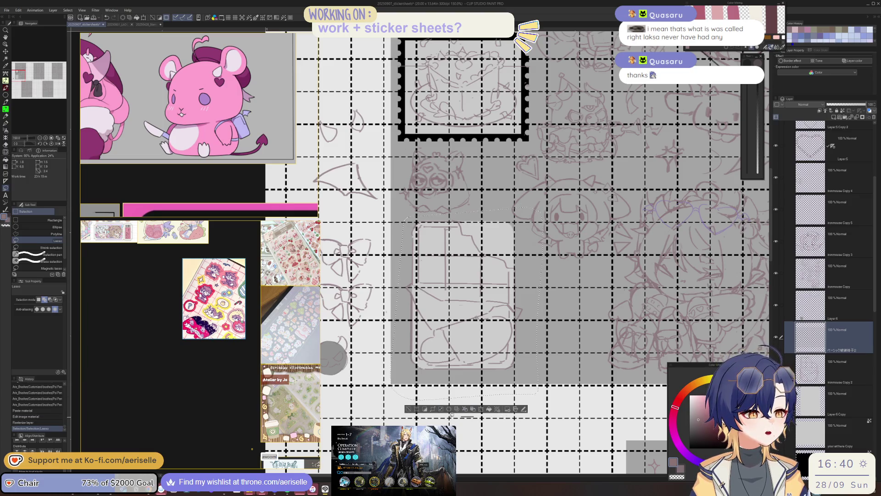
click(456, 410)
key(ctrl+d)
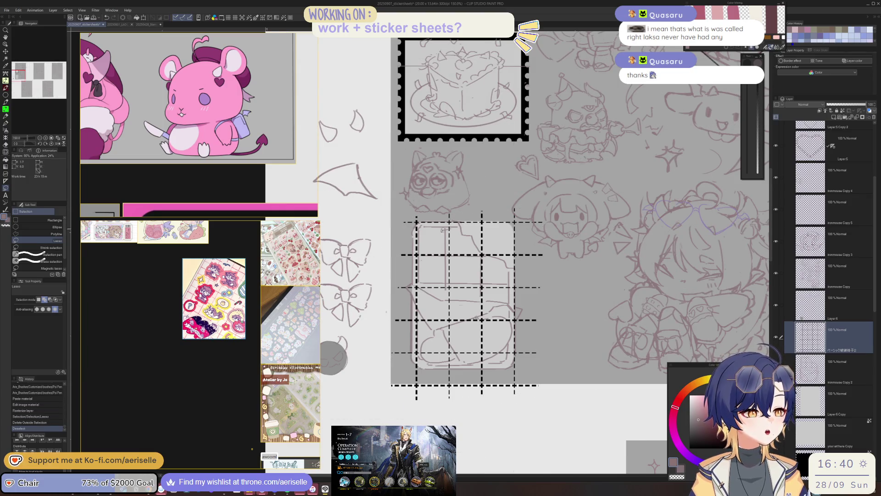
Scale the remaining grid to 90% and position it over the chocolate bar.
scroll(452, 261, up, 1)
key(k)
drag(498, 312, 497, 311)
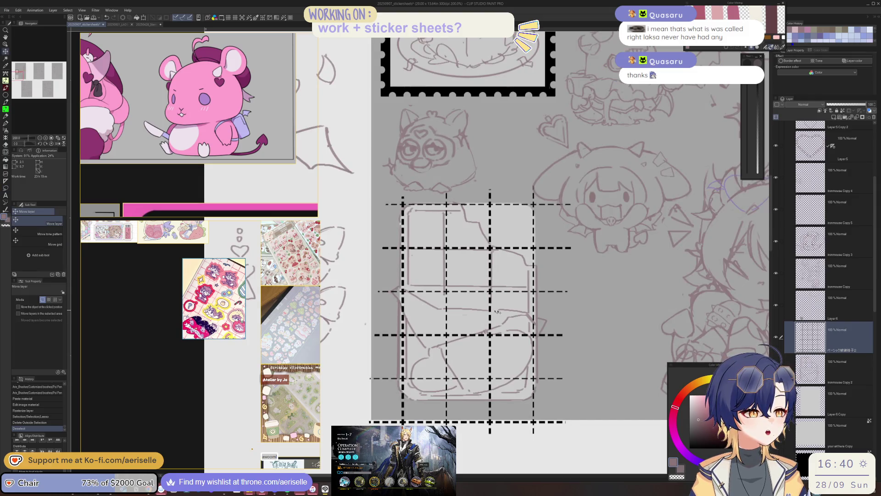
key(l)
scroll(570, 467, down, 2)
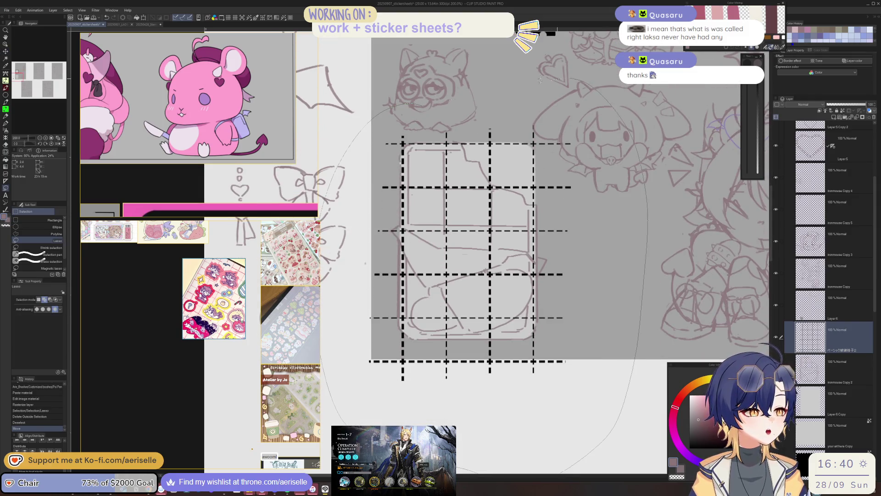
drag(571, 467, 476, 446)
key(ctrl+t)
scroll(512, 219, down, 1)
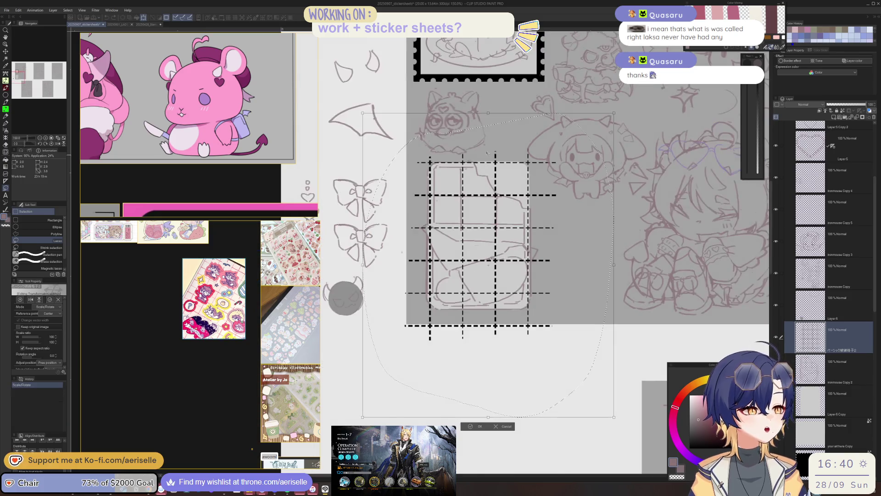
drag(489, 112, 489, 143)
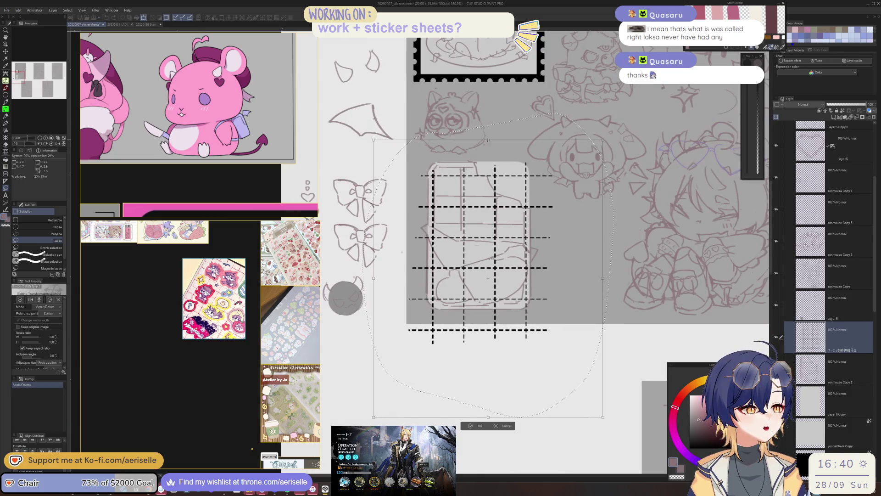
drag(494, 211, 494, 198)
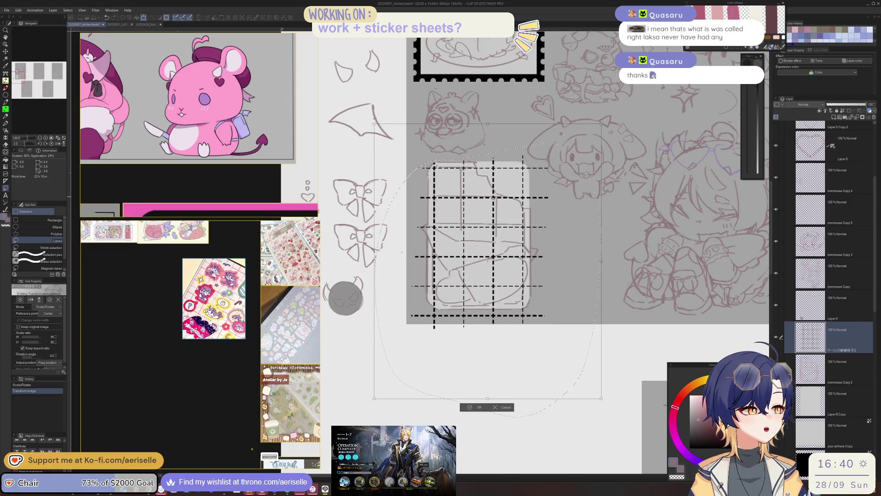
click(468, 407)
click(425, 407)
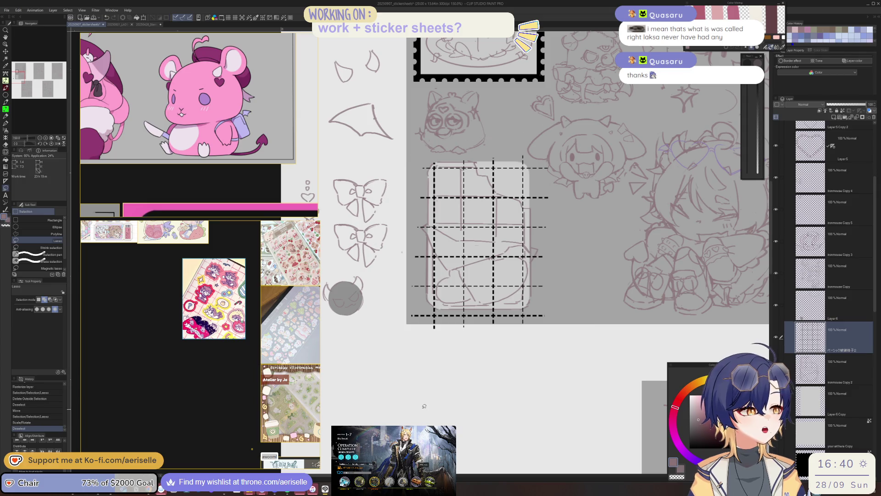
Set the grid layer to 30% opacity, move it below the sketch layer, and erase stray lines.
click(839, 105)
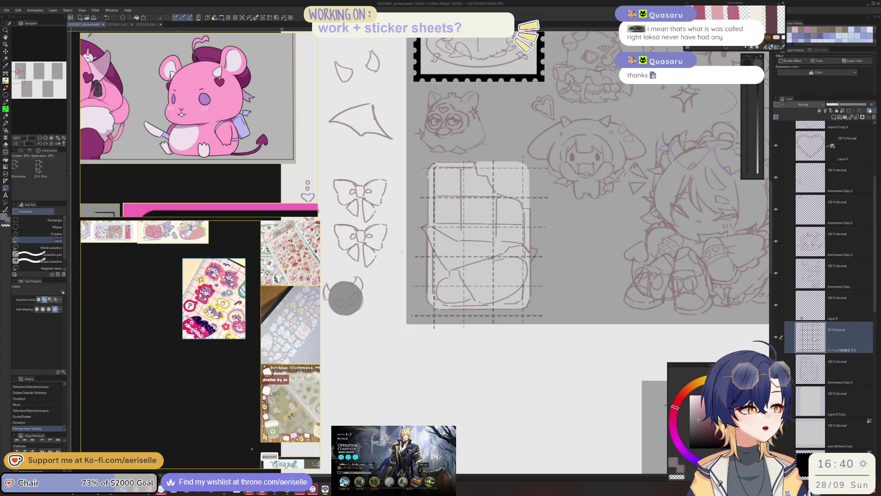
drag(814, 339, 815, 381)
scroll(462, 179, up, 1)
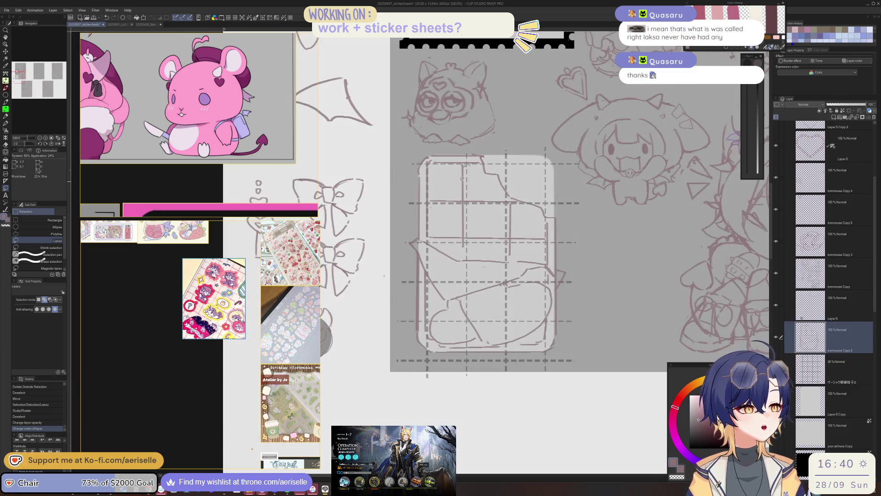
key(e)
drag(460, 223, 463, 237)
key(bracketright)
key(bracketright)
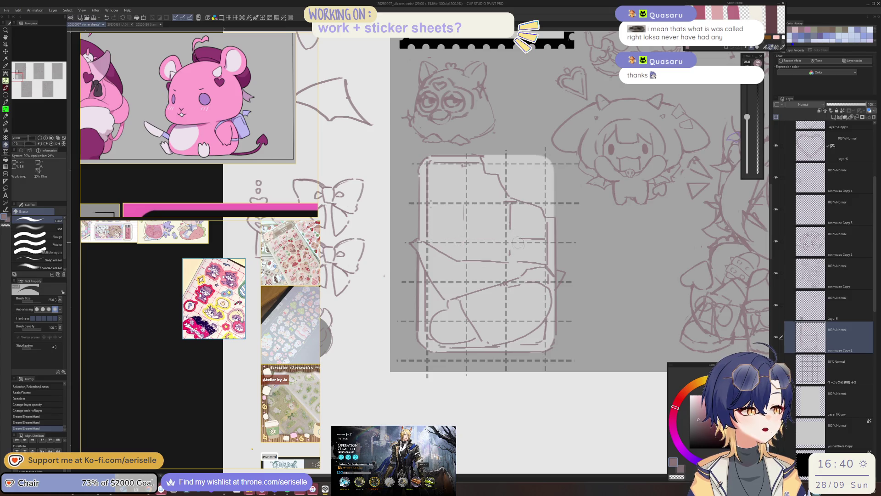
Trace the bar's vertical and horizontal segment lines over the grid with the Poi Pen and darken its top edge.
scroll(514, 248, up, 2)
key(p)
drag(477, 144, 477, 332)
shift+click(477, 332)
drag(556, 209, 555, 319)
shift+click(556, 340)
drag(477, 304, 630, 298)
drag(409, 222, 588, 227)
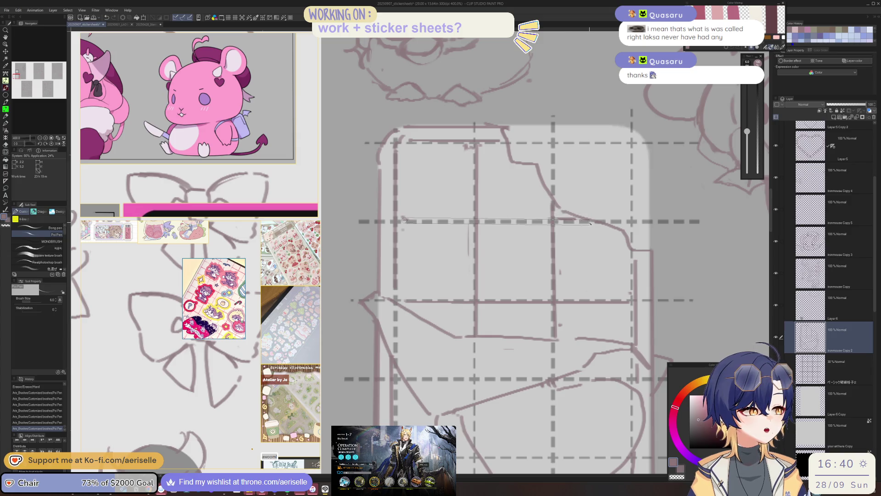
click(241, 265)
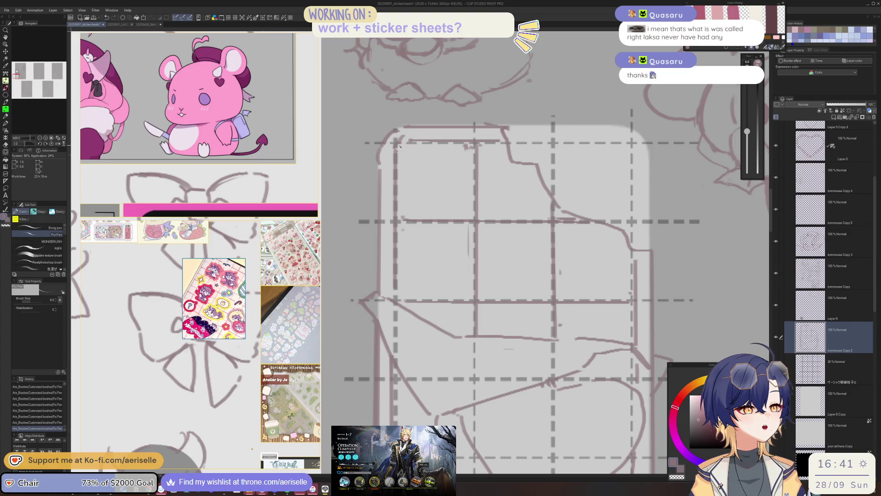
drag(397, 143, 506, 143)
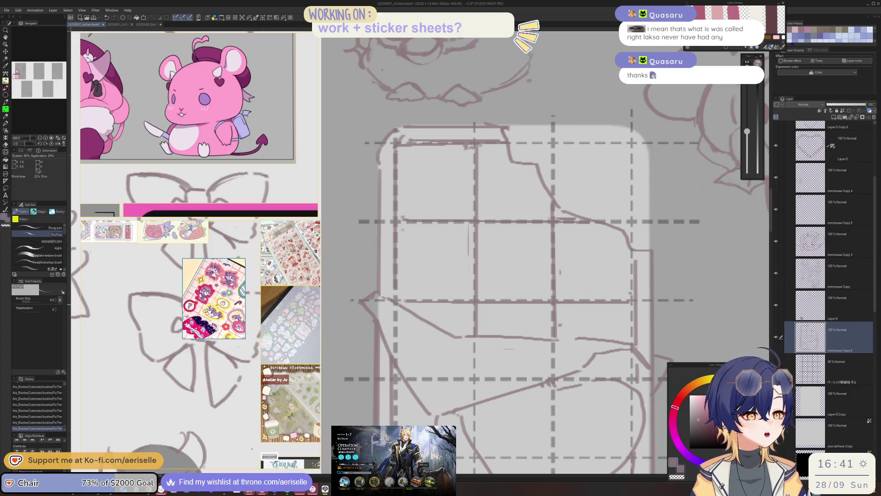
drag(519, 287, 477, 248)
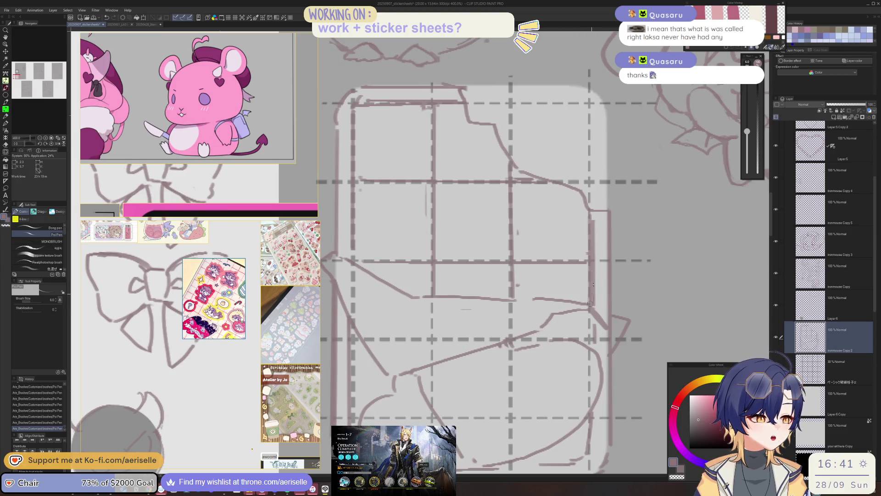
Erase and redraw the right vertical segment line, then hide the grid guide layer.
key(e)
mouse_move(587, 230)
mouse_down()
mouse_move(596, 223)
mouse_move(594, 312)
mouse_up()
key(p)
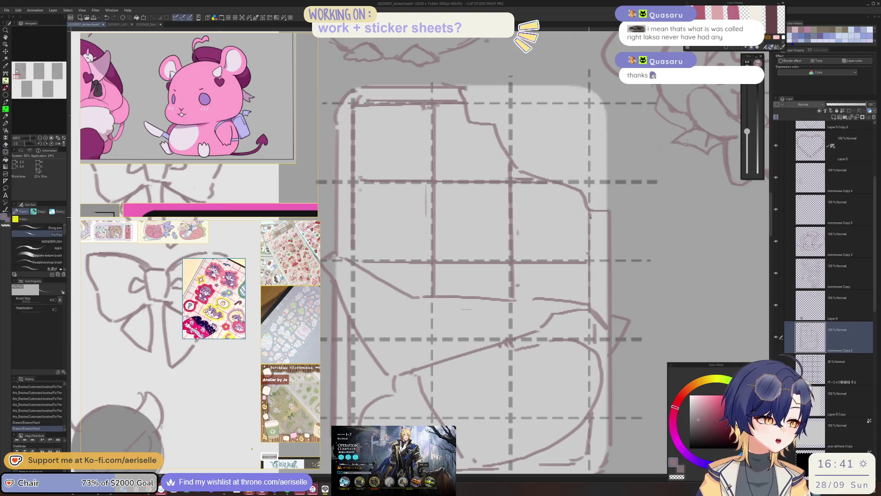
drag(589, 251, 590, 309)
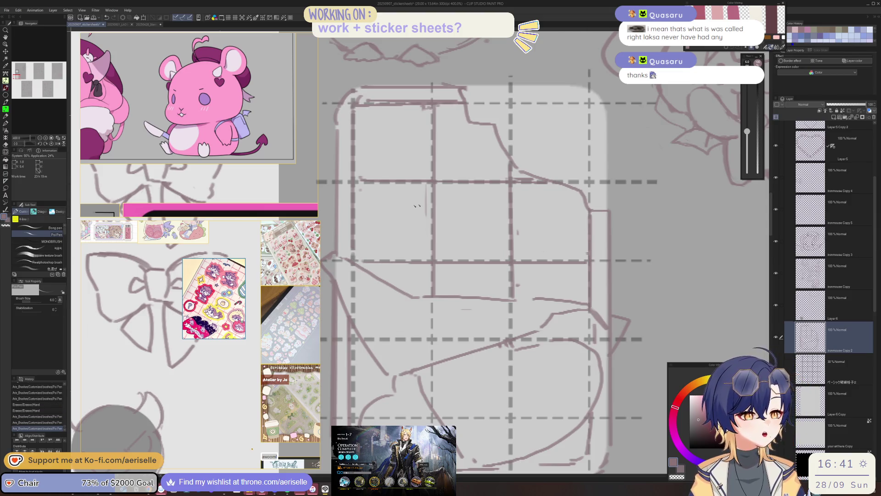
scroll(473, 270, down, 3)
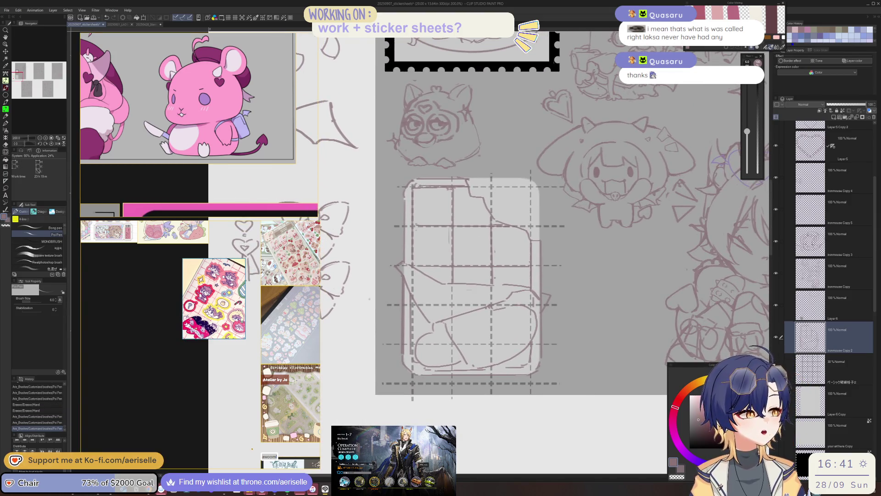
click(807, 367)
scroll(395, 177, up, 5)
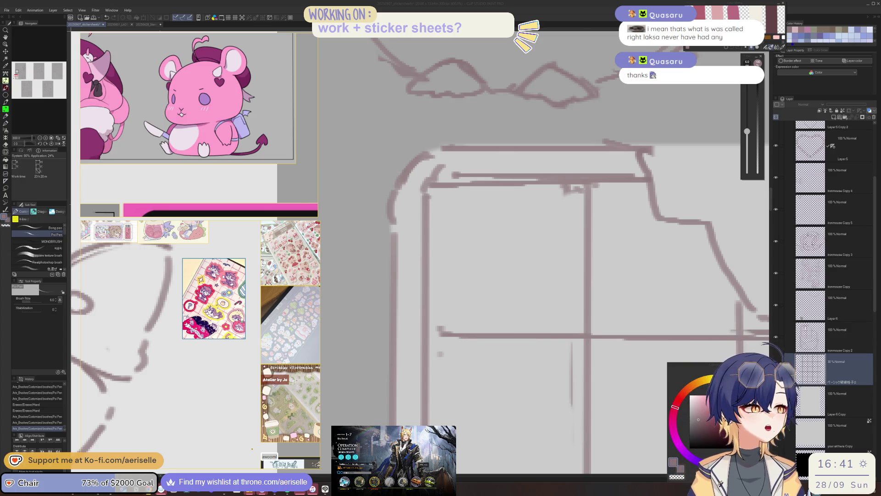
Draw a small heart in the bar's top-left square on the sketch layer.
click(792, 337)
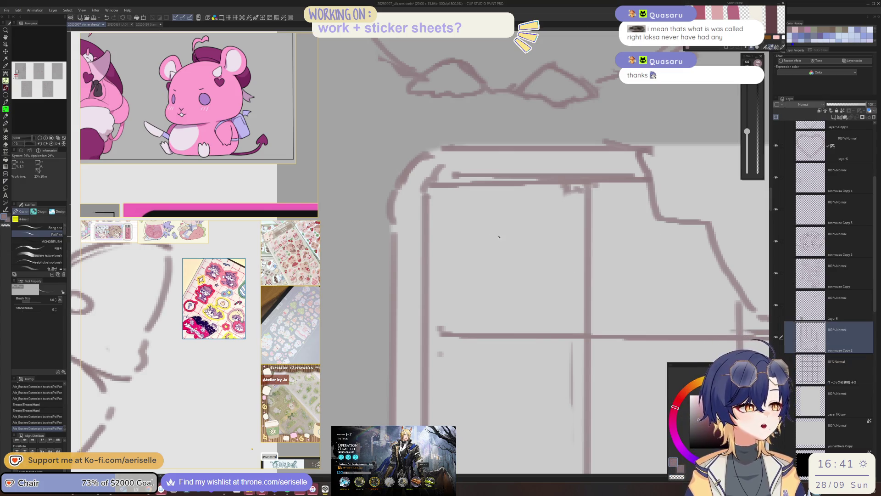
drag(499, 237, 520, 307)
key(ctrl+z)
mouse_move(493, 224)
mouse_down()
mouse_move(464, 234)
mouse_move(503, 284)
mouse_up()
drag(502, 227, 511, 285)
scroll(513, 272, down, 5)
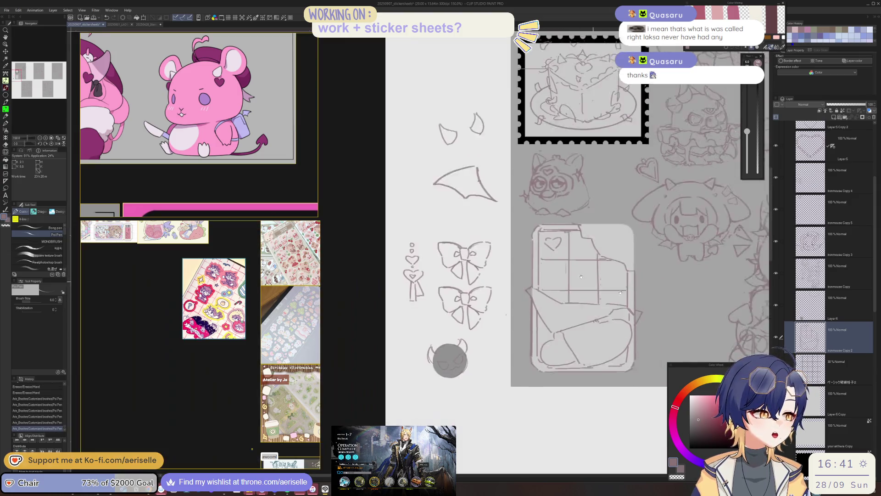
Copy the lassoed heart and paste it onto new layers, moving copies into other squares.
key(ctrl+z)
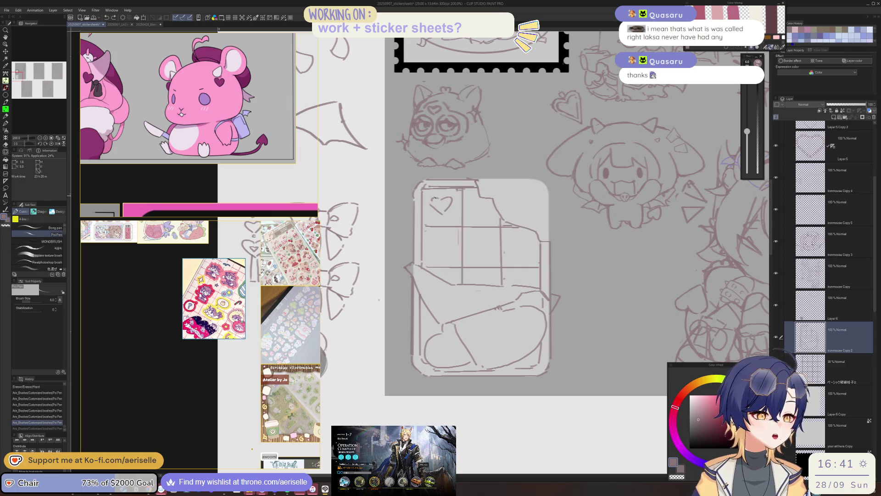
key(m)
key(ctrl+c)
key(ctrl+v)
drag(456, 192, 522, 295)
key(k)
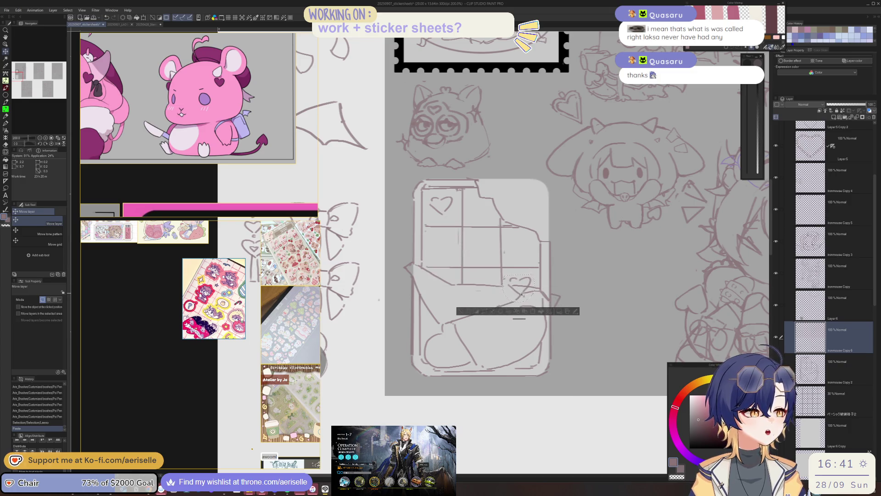
key(ctrl+d)
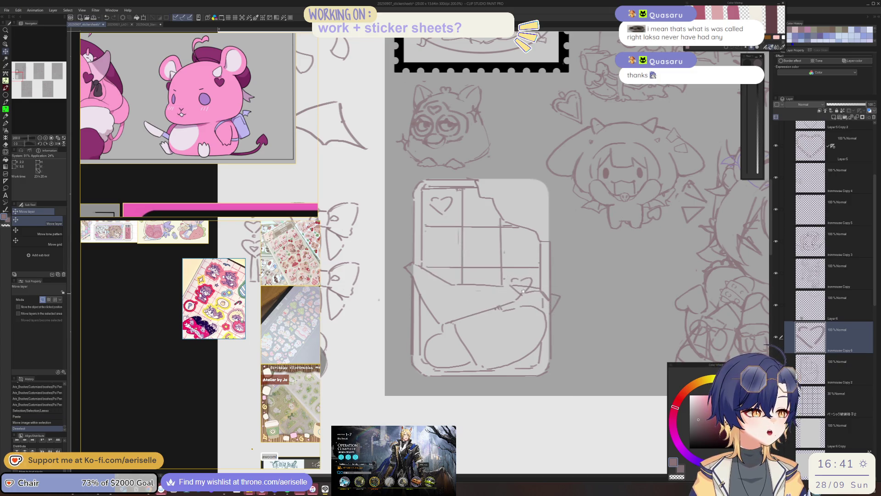
key(ctrl+v)
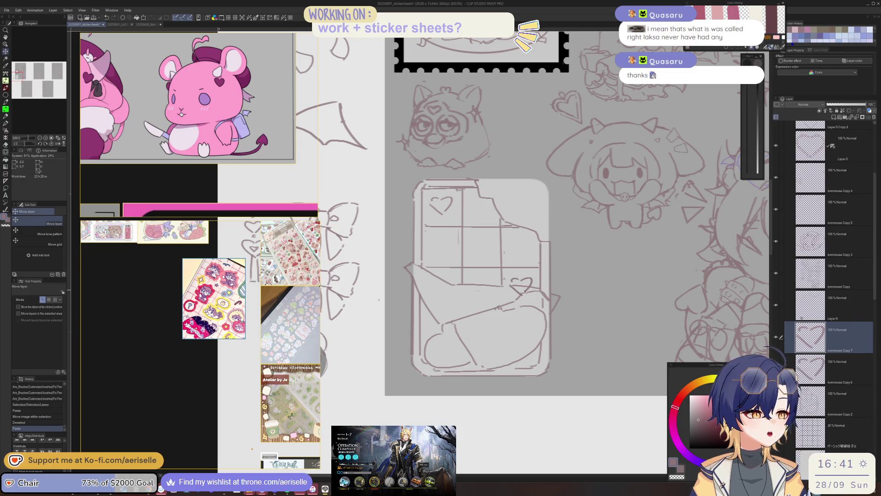
drag(449, 288, 430, 309)
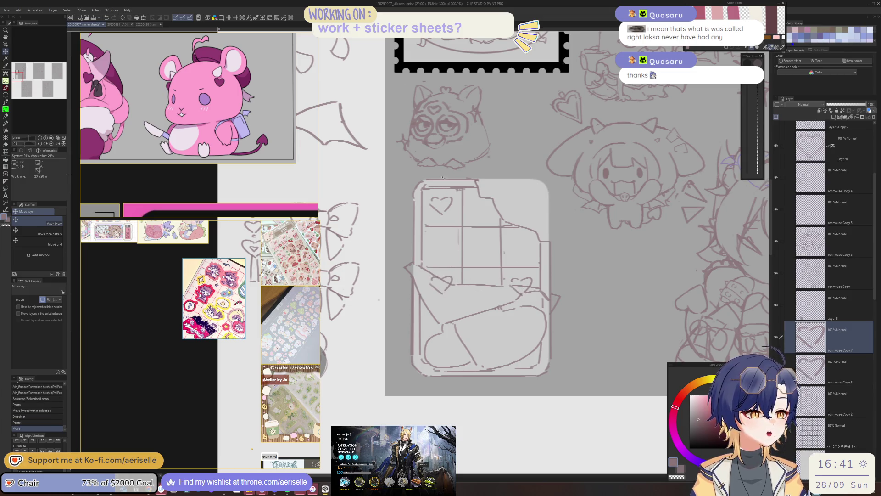
key(ctrl+v)
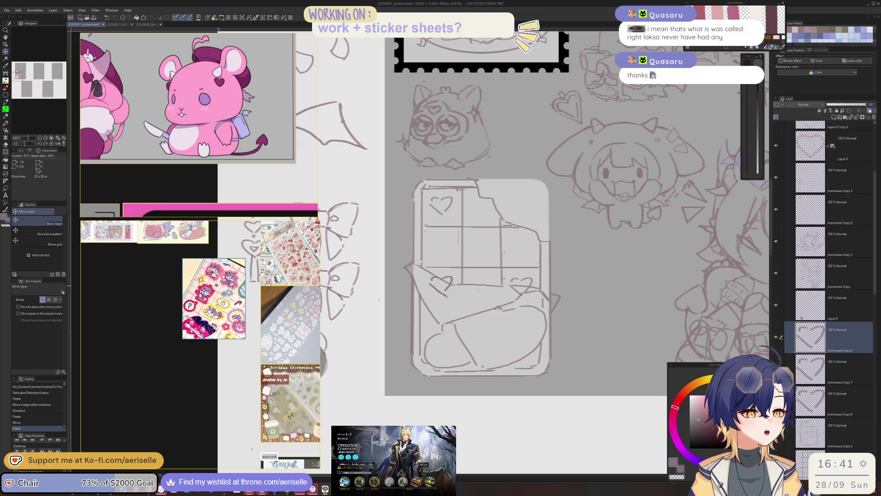
Place the third heart copy and draw a heart outline in the left-middle square.
drag(488, 260, 484, 273)
scroll(438, 239, up, 3)
mouse_move(434, 264)
mouse_down()
mouse_move(450, 242)
mouse_move(465, 263)
mouse_up()
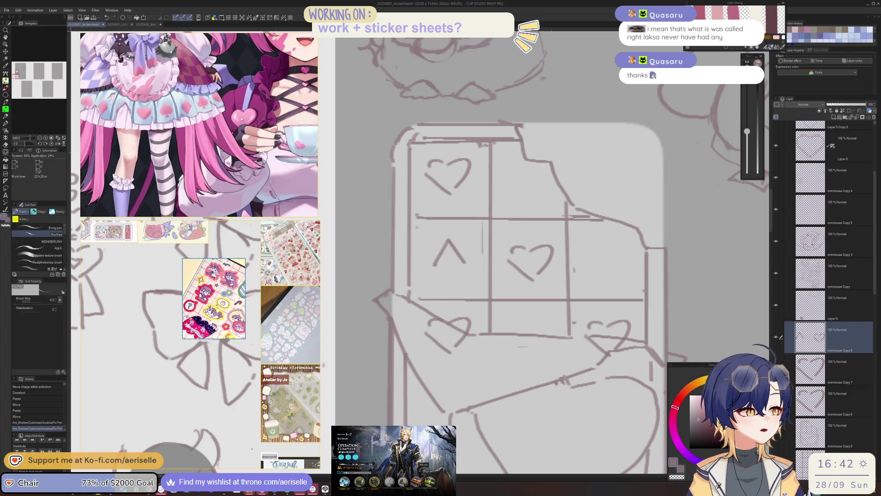
drag(435, 268, 458, 281)
mouse_move(604, 240)
mouse_down()
mouse_move(573, 242)
mouse_move(557, 270)
mouse_move(573, 268)
mouse_up()
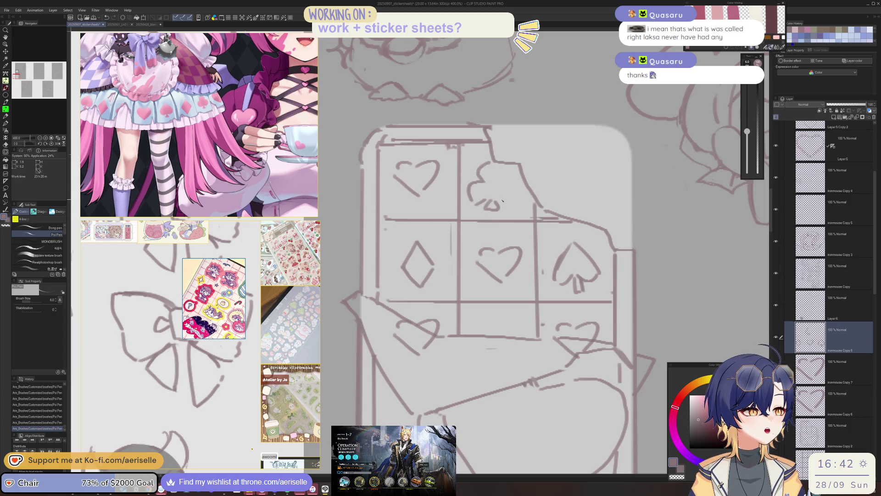
Draw the right lobe of the club symbol in the bar's top middle square.
drag(514, 185, 509, 184)
key(ctrl+z)
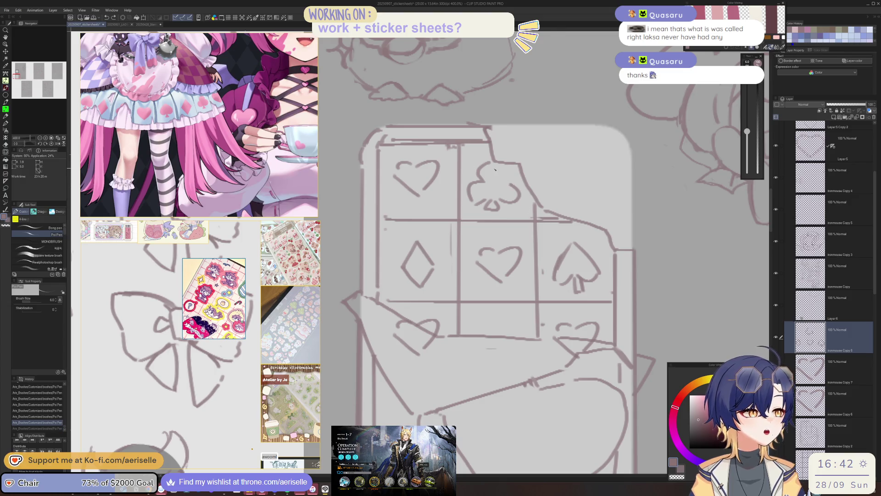
key(ctrl+z)
key(ctrl+z)
key(ctrl+z)
key(ctrl+z)
key(ctrl+z)
key(ctrl+y)
key(ctrl+y)
key(ctrl+y)
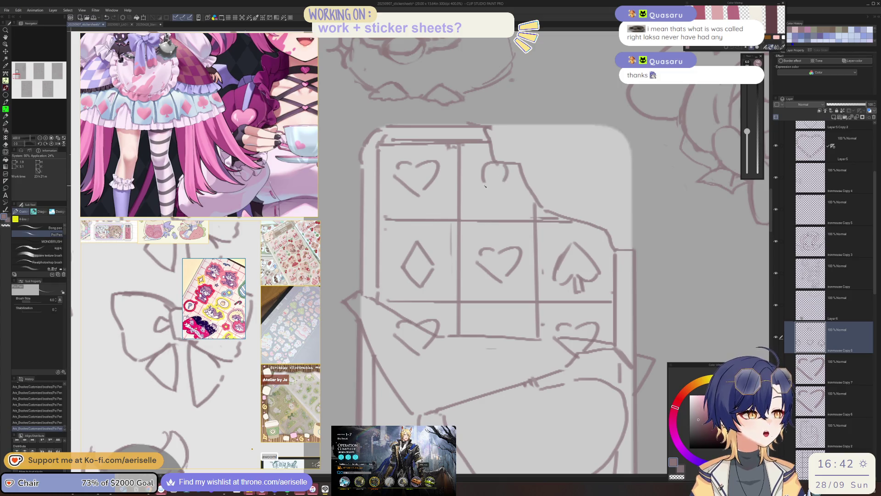
drag(516, 185, 513, 207)
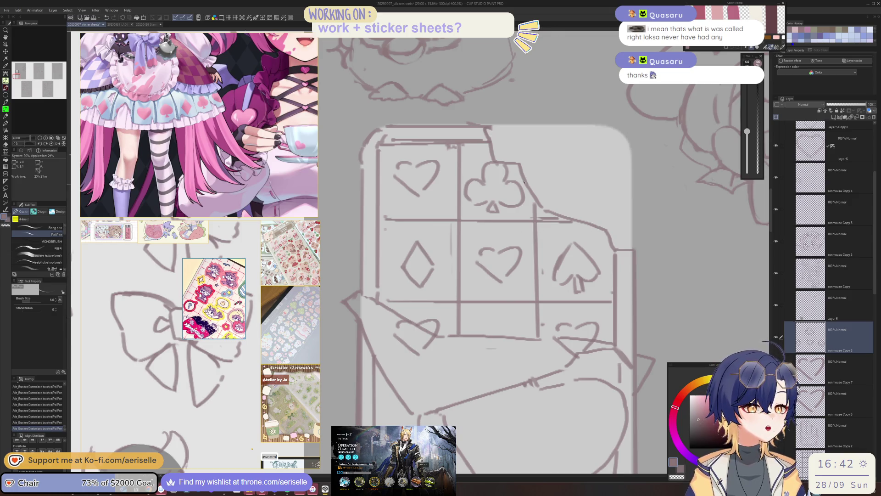
scroll(505, 248, down, 5)
scroll(456, 305, up, 5)
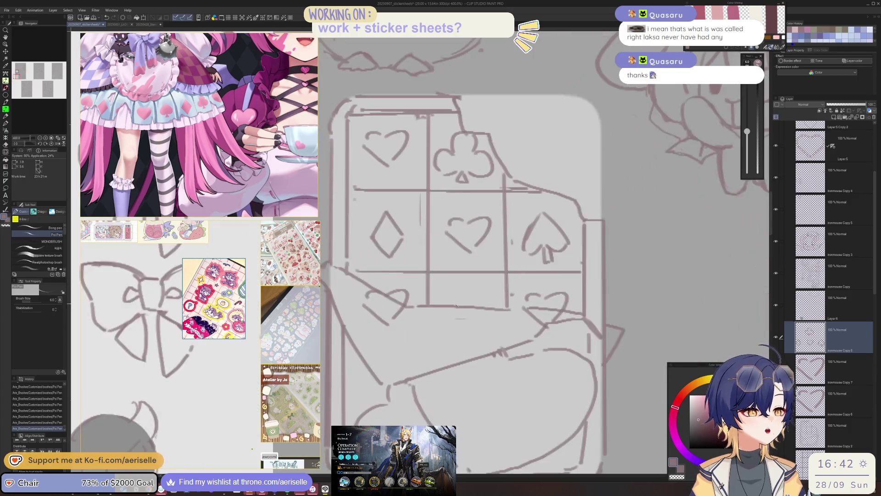
scroll(468, 292, down, 6)
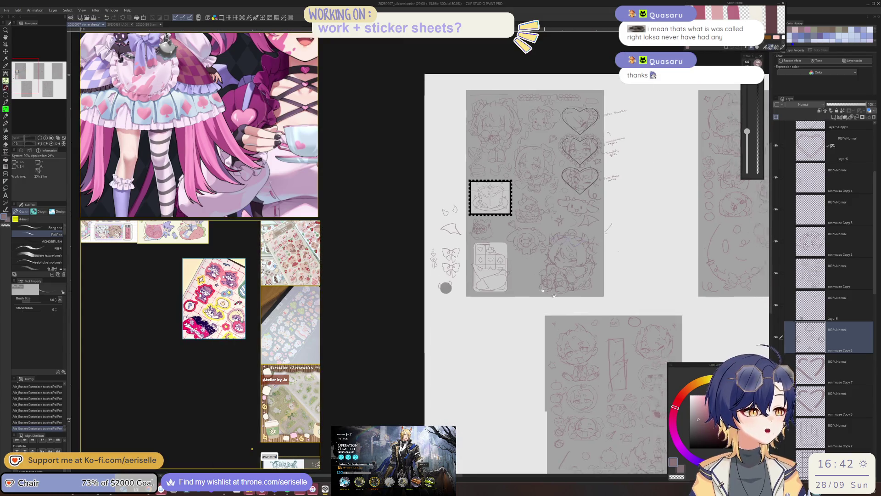
Merge the chocolate bar's selected layers into one and erase a small part of the sketch.
scroll(461, 233, up, 4)
key(e)
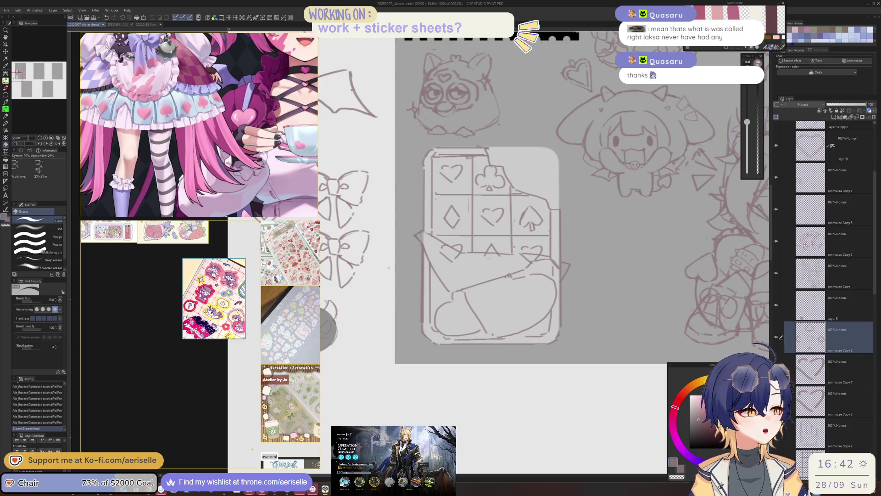
right_click(814, 339)
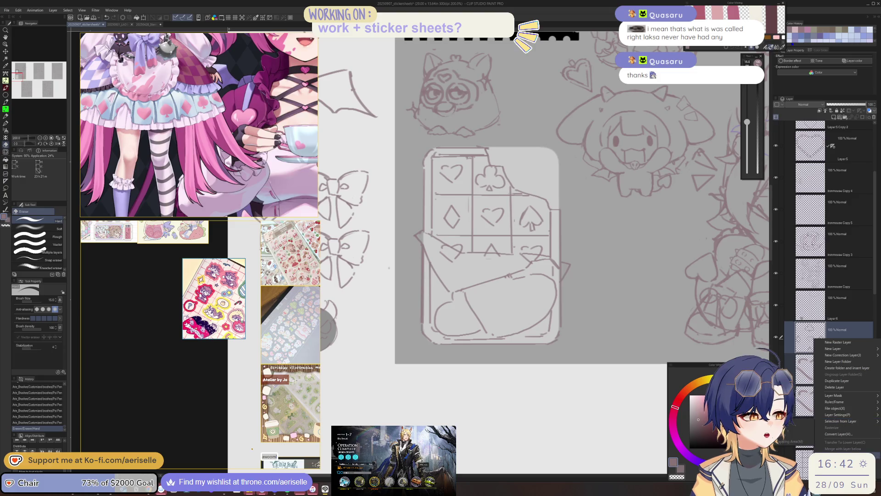
click(840, 454)
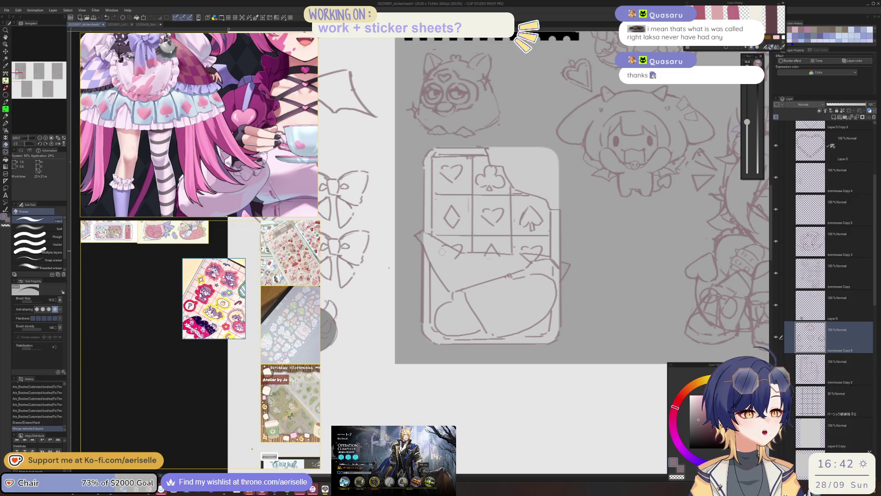
click(527, 260)
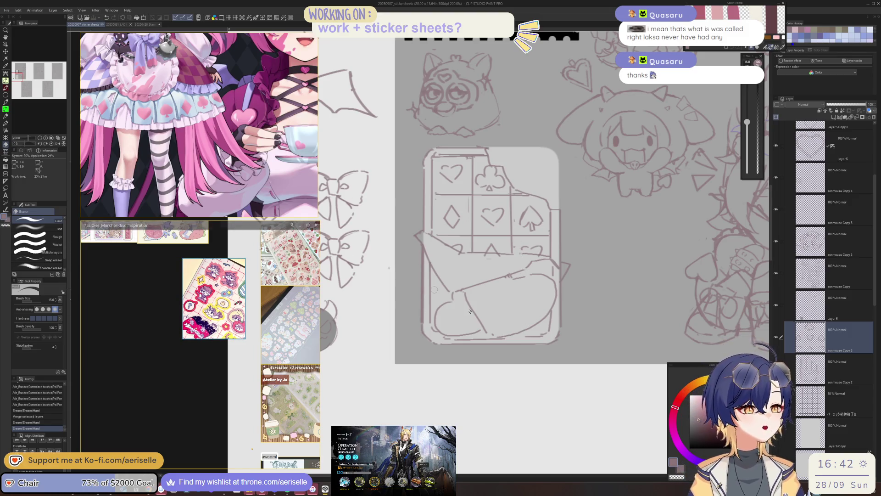
Add short pen strokes and a small heart to the wrapper, checking the outfit reference sheet.
key(p)
mouse_move(440, 281)
mouse_down()
mouse_move(442, 308)
mouse_move(453, 301)
mouse_up()
drag(526, 273, 540, 276)
scroll(221, 84, down, 1)
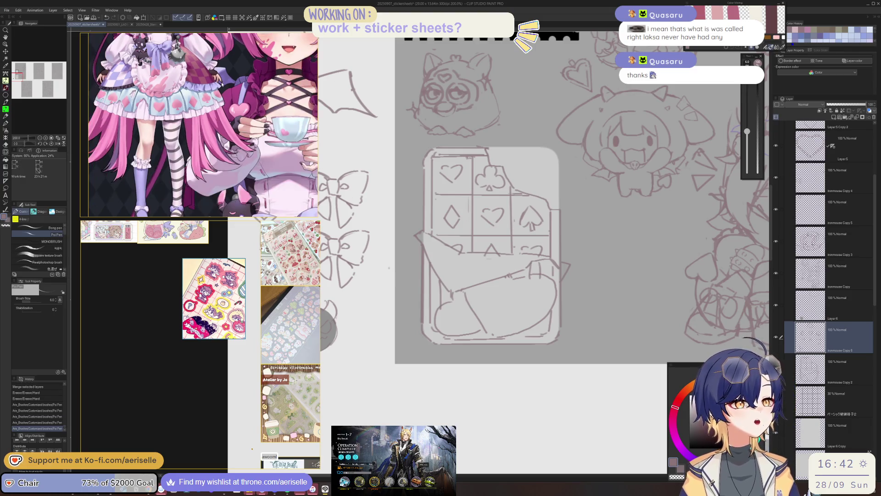
scroll(224, 86, down, 3)
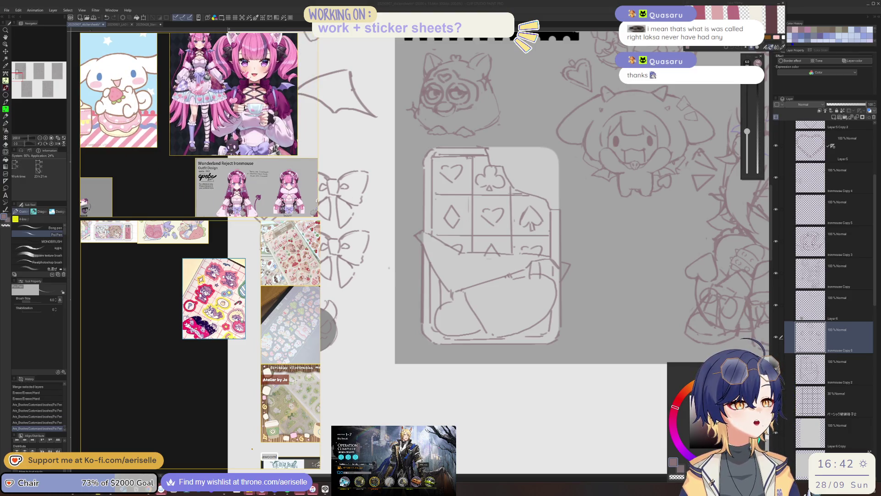
drag(224, 86, 214, 92)
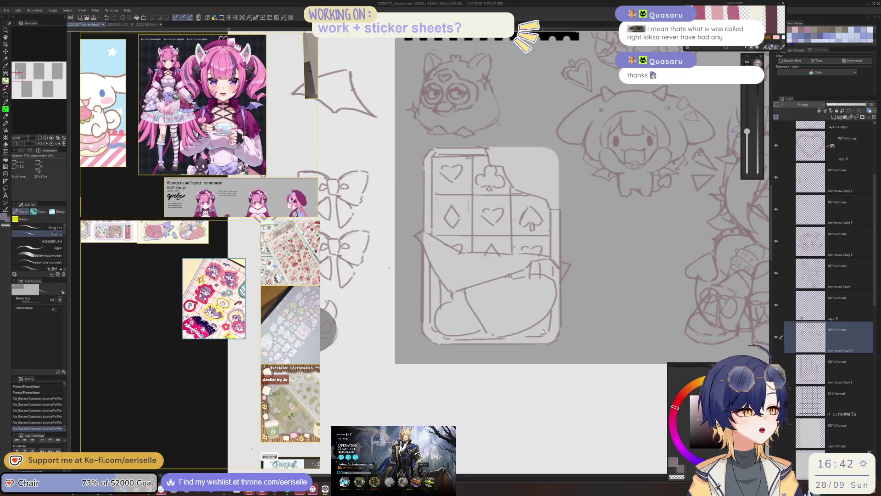
scroll(542, 323, up, 3)
scroll(250, 151, up, 2)
scroll(250, 152, up, 1)
scroll(250, 151, up, 1)
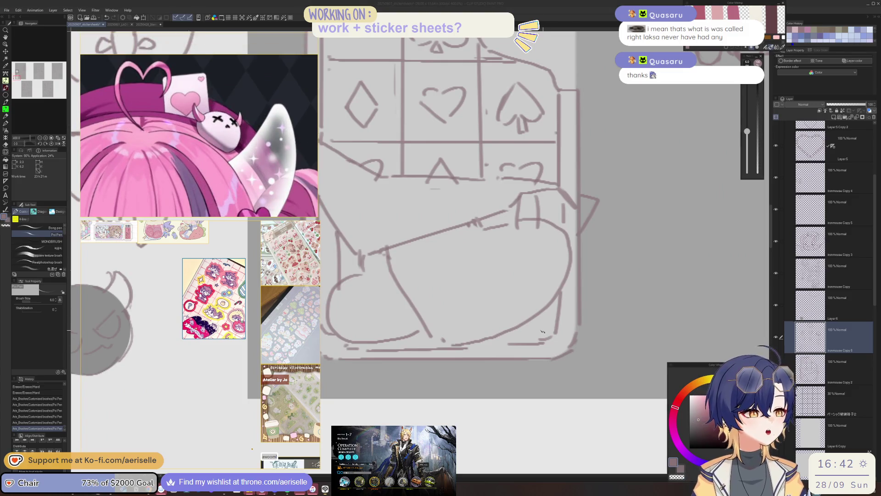
drag(560, 328, 551, 339)
key(e)
key(bracketleft)
key(bracketleft)
Move the two bow sketches from the left margin to beside the chocolate bar.
scroll(488, 234, down, 4)
scroll(488, 234, up, 2)
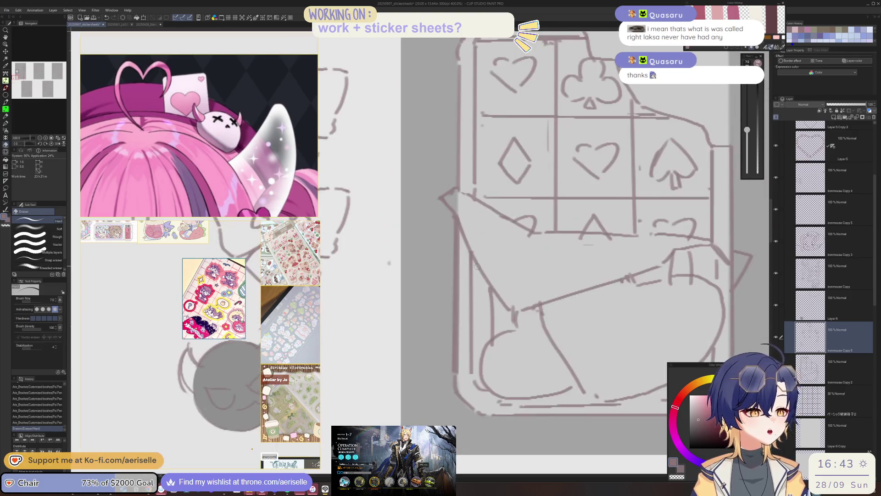
scroll(488, 234, down, 2)
scroll(488, 233, down, 2)
scroll(488, 234, down, 1)
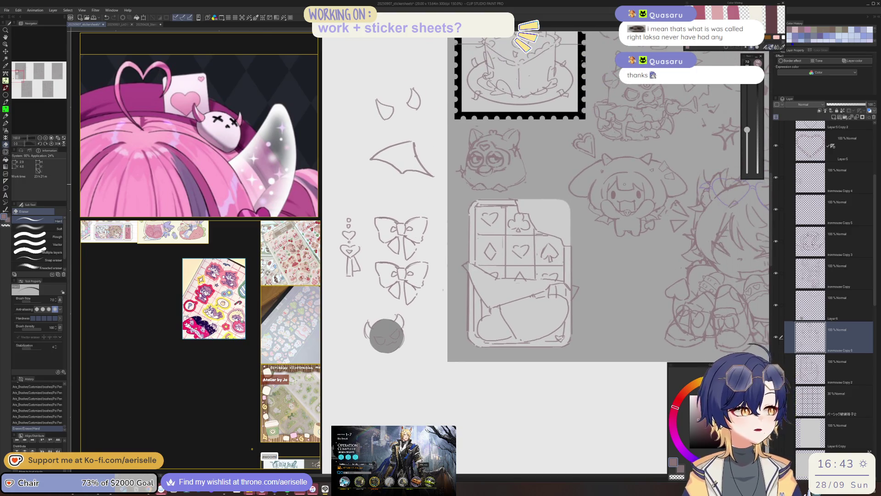
scroll(488, 234, down, 1)
scroll(538, 270, up, 1)
scroll(538, 270, up, 1)
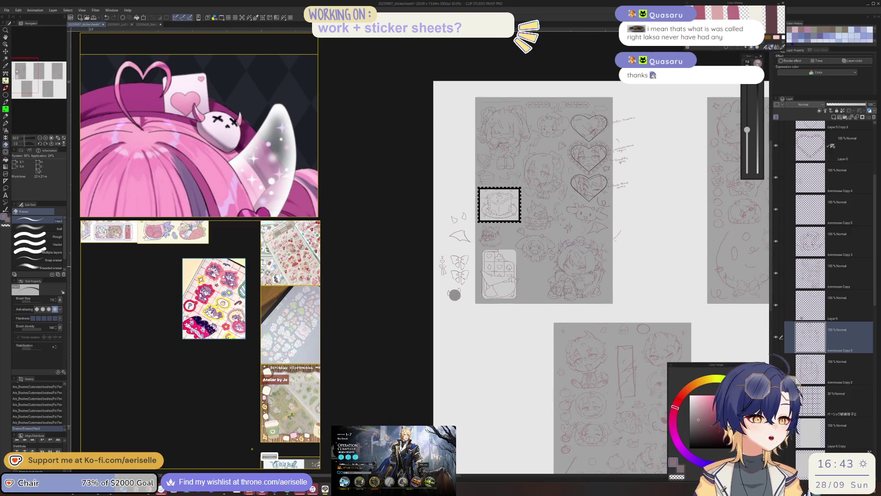
scroll(537, 270, up, 1)
key(o)
scroll(392, 265, up, 1)
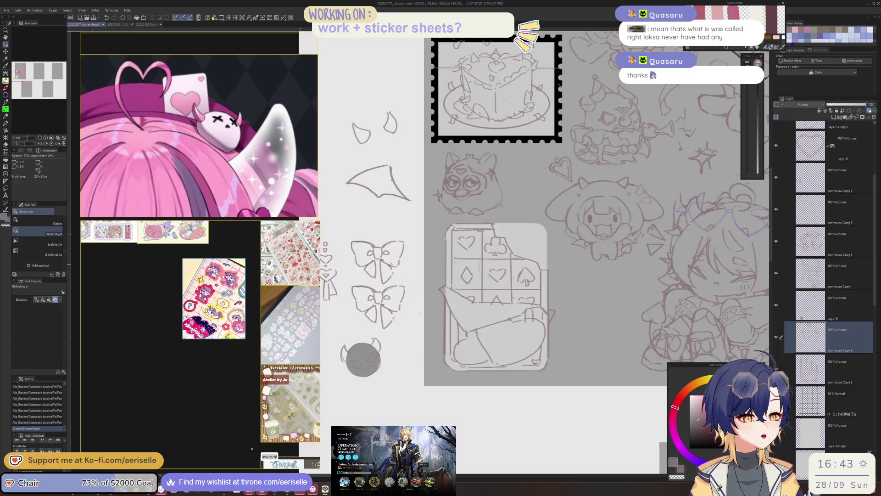
click(397, 299)
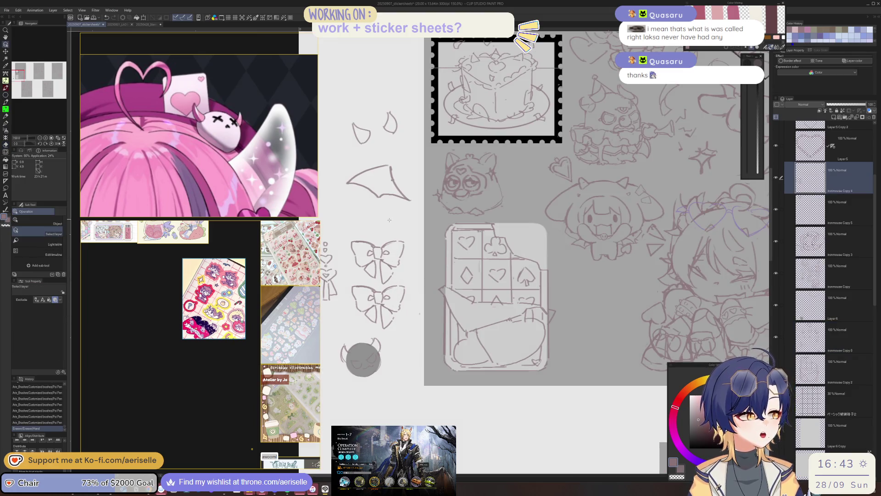
key(m)
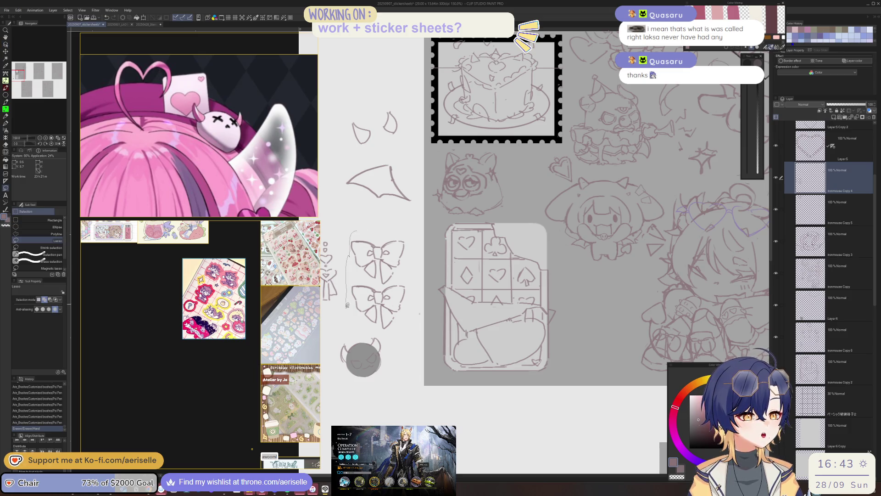
key(k)
drag(385, 310, 599, 355)
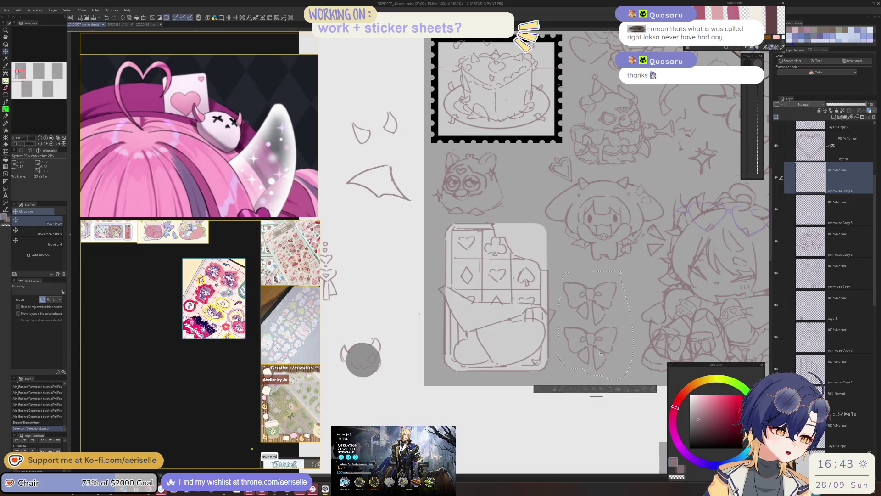
Clear the selection around the bows.
key(ctrl+d)
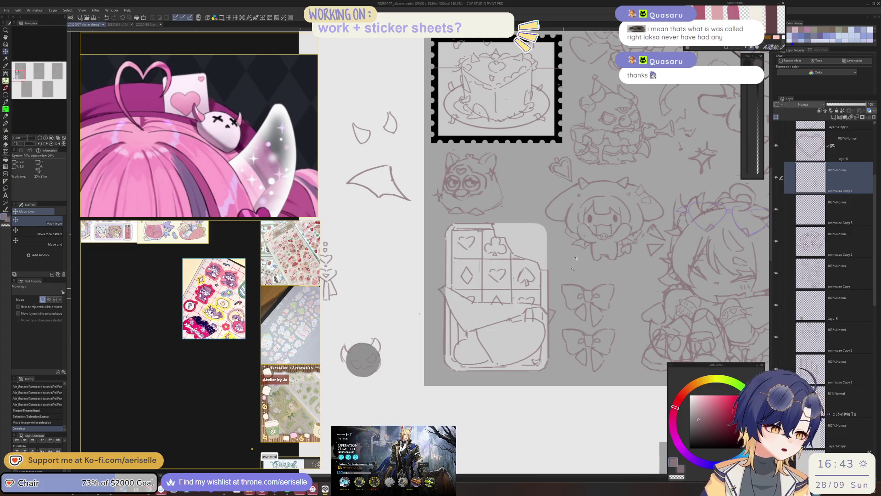
scroll(560, 303, down, 3)
scroll(506, 201, up, 2)
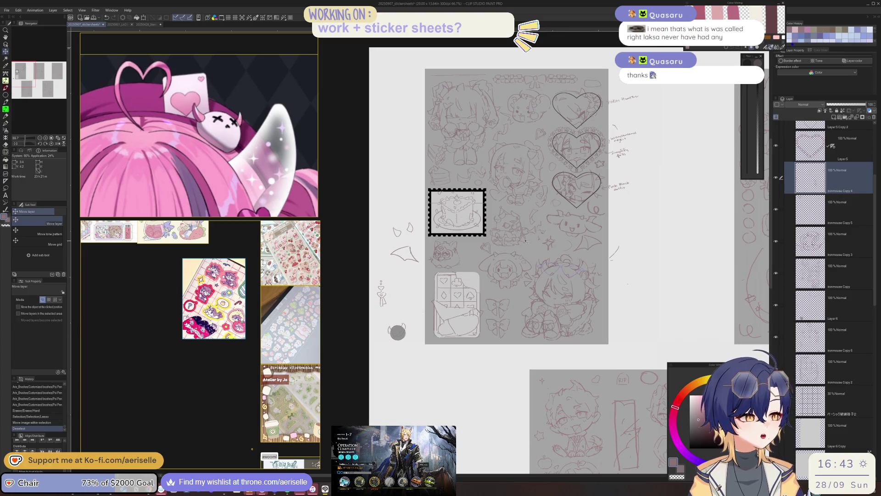
scroll(399, 250, up, 2)
Lasso the small side sketch, rotate it about -100°, and move it up to the sheet's top edge.
key(m)
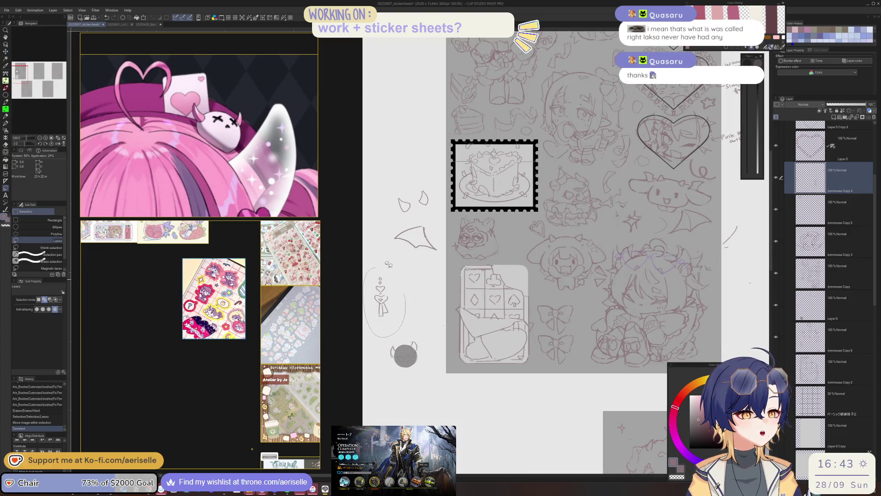
drag(394, 255, 399, 317)
scroll(404, 349, up, 1)
click(415, 396)
mouse_move(426, 367)
mouse_down()
mouse_move(408, 349)
mouse_move(514, 122)
mouse_up()
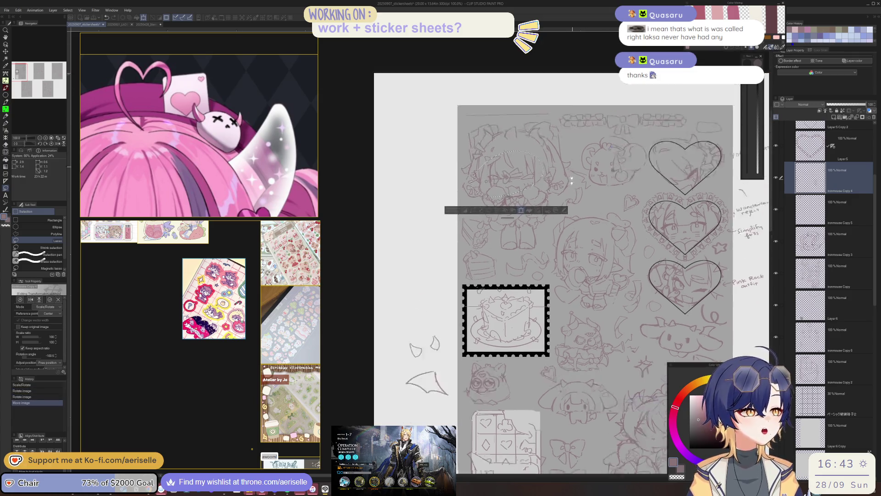
scroll(519, 276, up, 10)
mouse_move(521, 275)
mouse_down()
mouse_move(513, 179)
mouse_move(569, 196)
mouse_move(545, 186)
mouse_up()
click(514, 217)
key(ctrl+d)
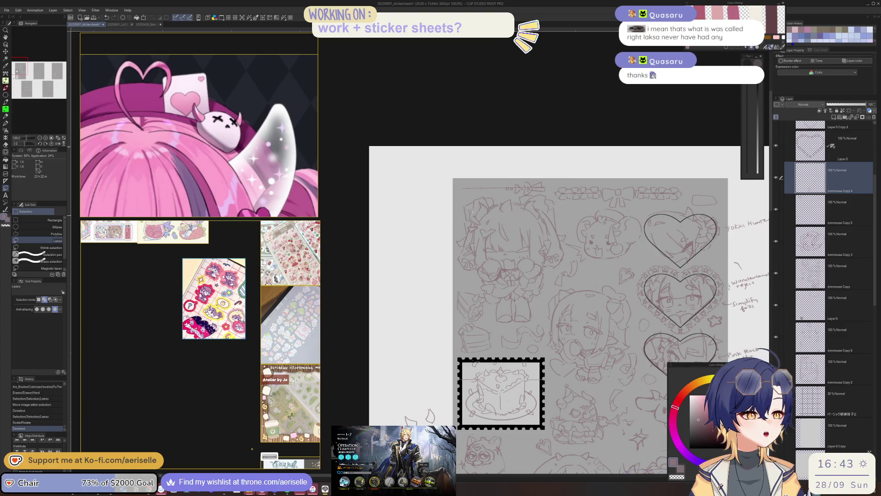
scroll(496, 184, up, 5)
Draw pen trim strokes along the sheet's top edge.
key(p)
mouse_move(361, 204)
mouse_down()
mouse_move(454, 198)
mouse_move(521, 198)
mouse_move(521, 206)
mouse_up()
scroll(524, 201, down, 5)
scroll(525, 200, down, 2)
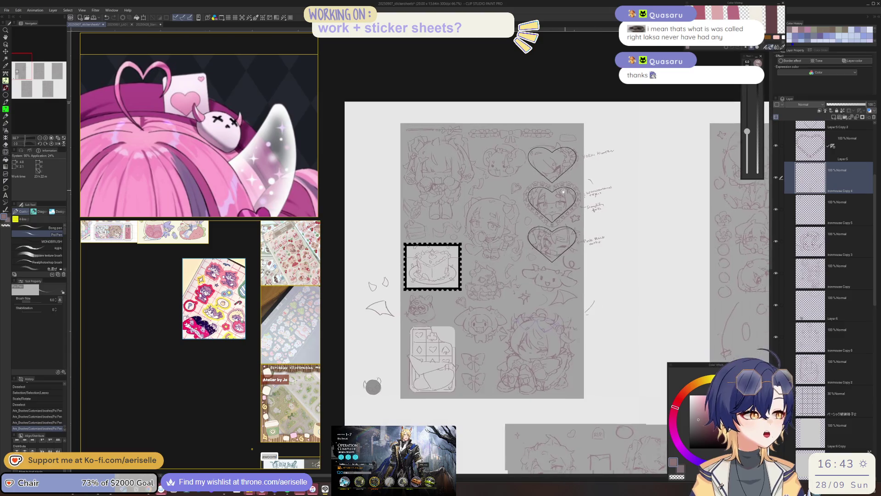
scroll(456, 175, up, 4)
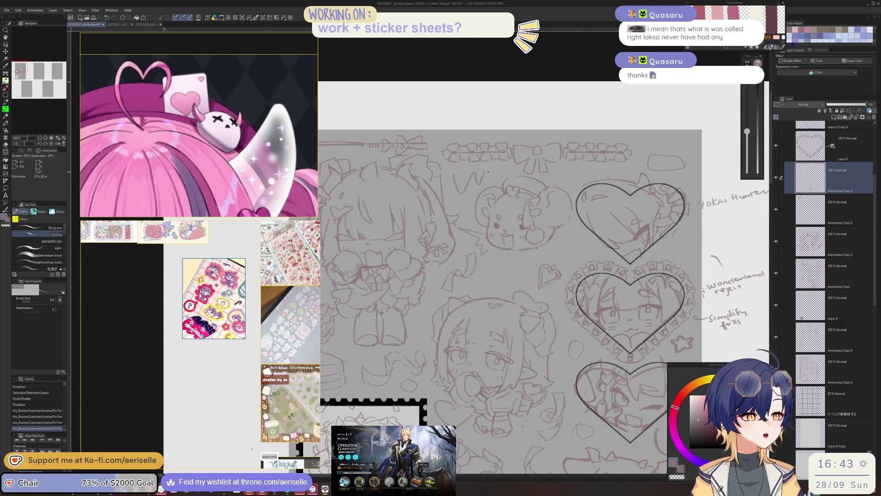
scroll(519, 274, down, 3)
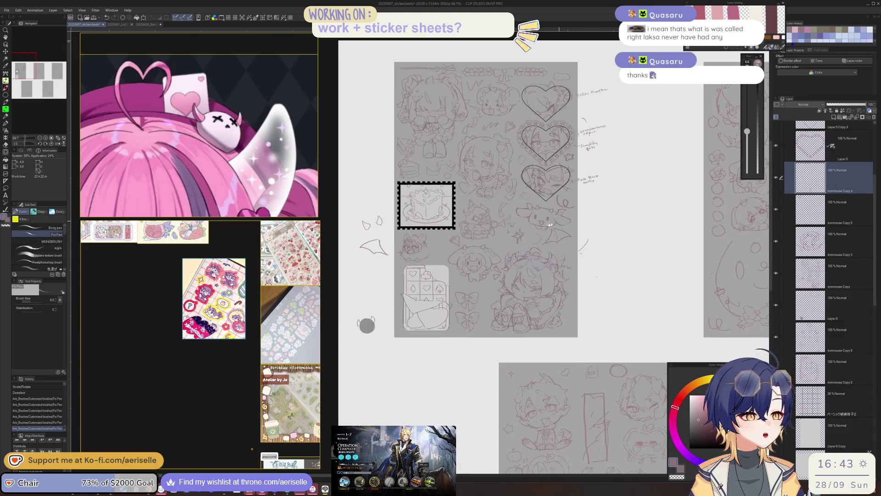
scroll(431, 254, up, 2)
scroll(430, 239, up, 2)
Undo a looping stroke beside the heart and a short stroke, then lasso the bat-wing sketch.
mouse_move(447, 251)
mouse_down()
mouse_move(476, 231)
mouse_move(447, 272)
mouse_up()
key(ctrl+z)
scroll(354, 360, down, 2)
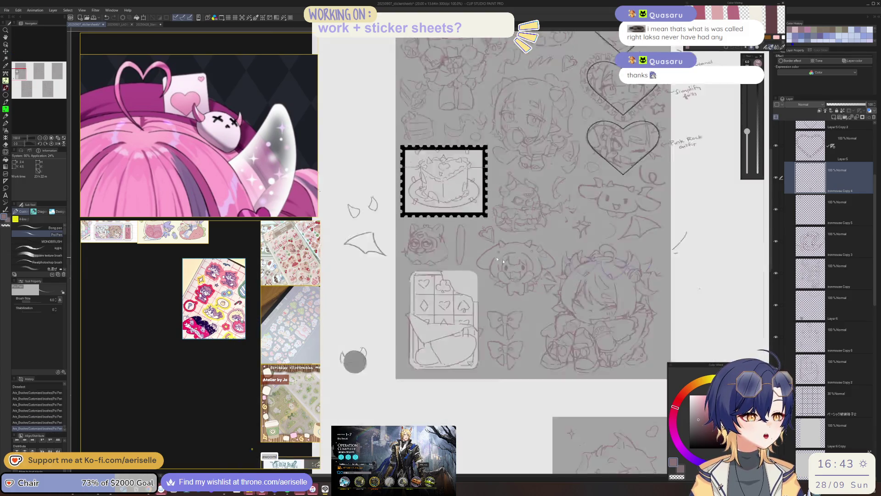
scroll(405, 320, down, 2)
scroll(479, 254, up, 1)
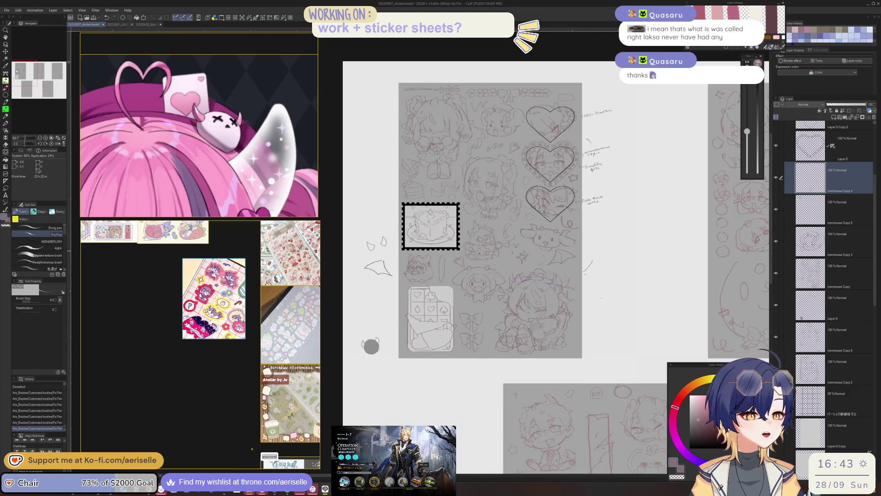
key(ctrl+z)
scroll(375, 246, up, 2)
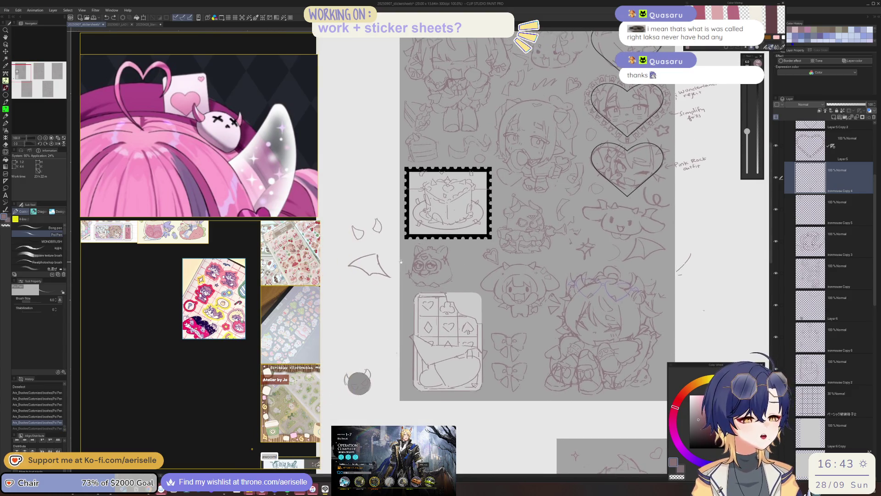
key(m)
drag(378, 250, 379, 251)
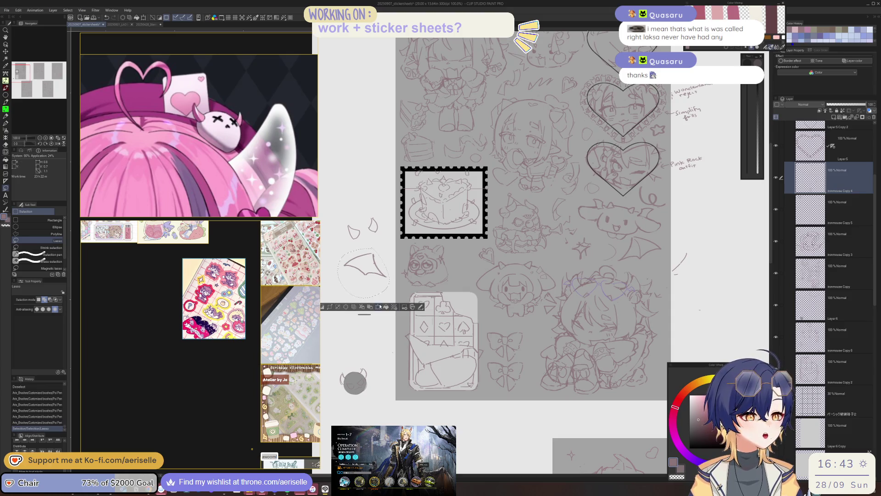
Pick the wing sketch's layer, rotate it about 31°, and move it right onto the sheet.
click(379, 307)
click(453, 176)
scroll(361, 266, up, 3)
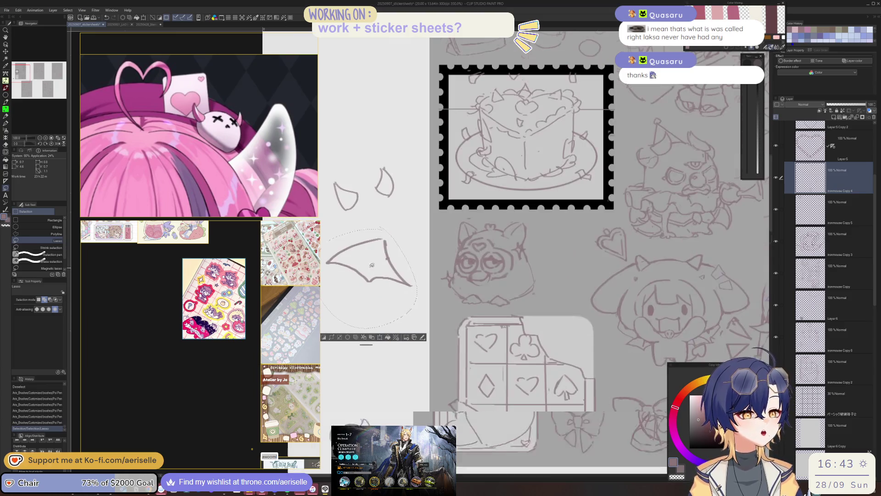
key(o)
click(387, 256)
scroll(374, 358, down, 3)
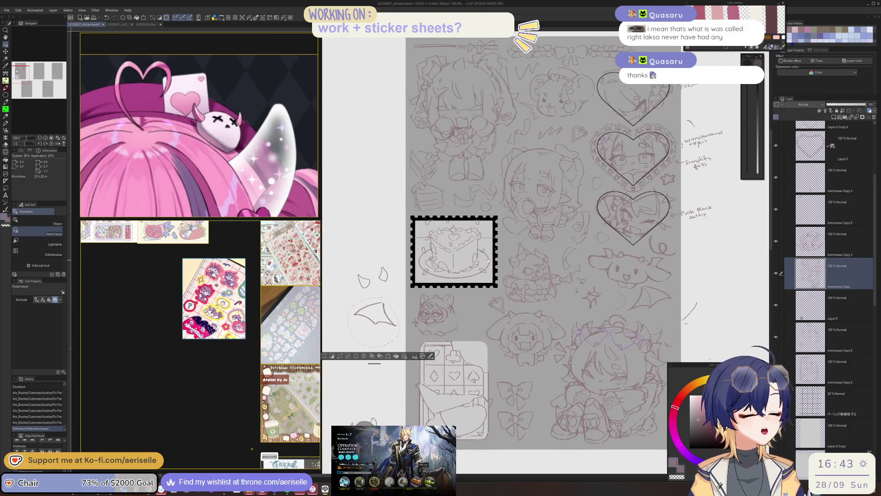
click(385, 360)
drag(397, 312, 390, 291)
drag(372, 324, 485, 325)
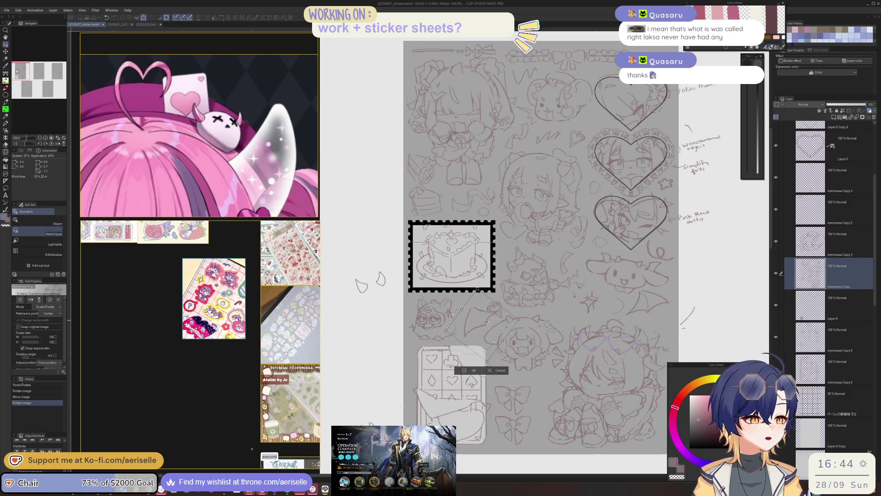
click(463, 373)
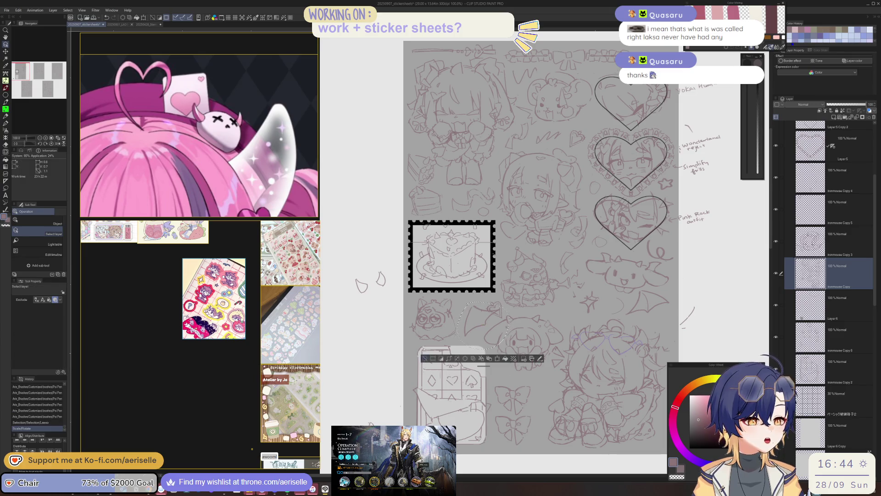
key(ctrl+d)
Lasso the small heart sketch and try transforming it, then undo and clear the selection.
scroll(497, 287, up, 2)
key(m)
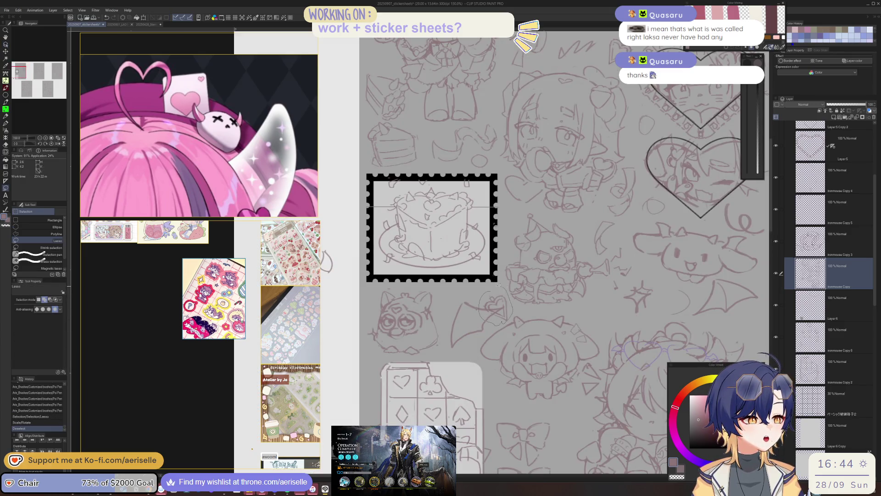
drag(499, 286, 499, 288)
scroll(500, 293, down, 4)
click(514, 316)
key(ctrl+z)
key(ctrl+z)
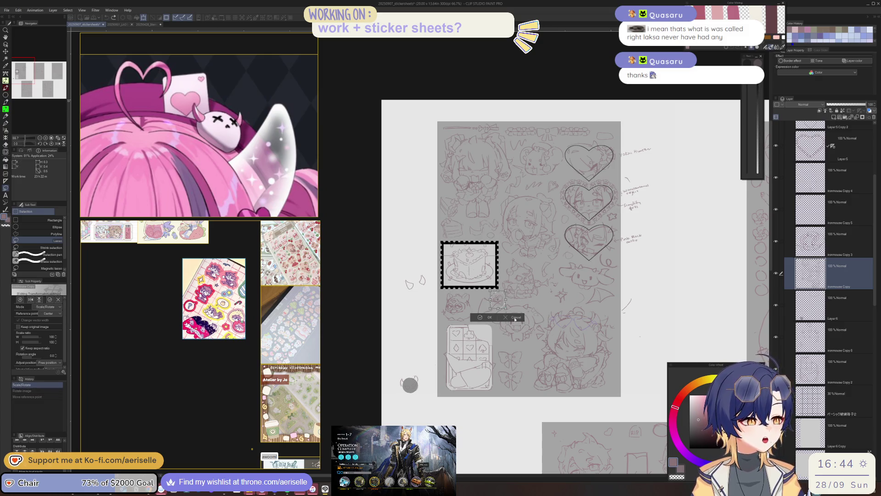
click(514, 317)
key(ctrl+z)
key(ctrl+z)
key(ctrl+z)
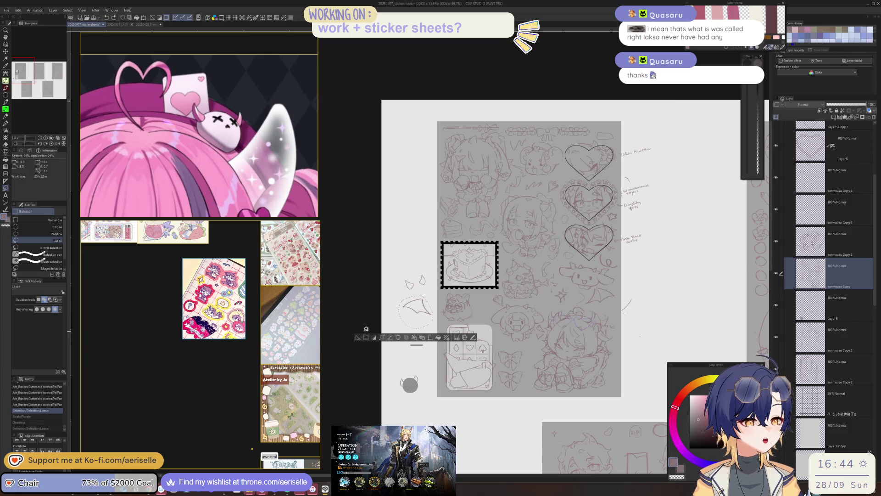
click(358, 337)
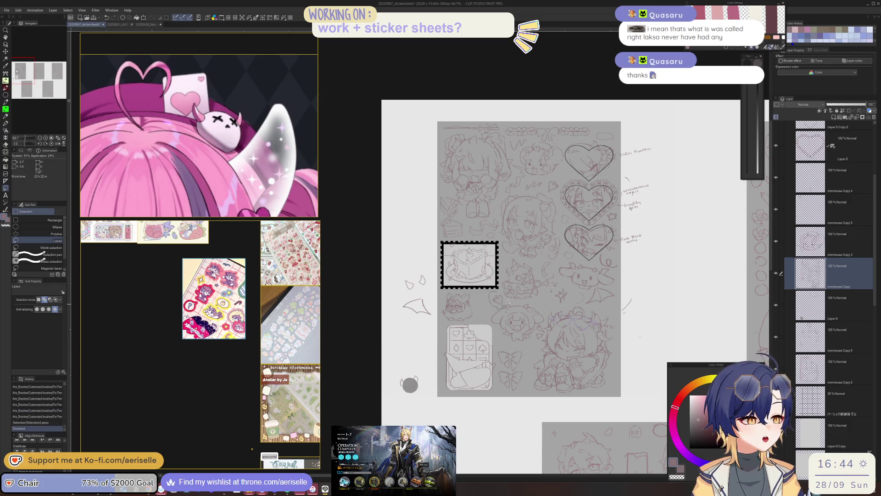
Rotate the small shape to a new position and angle with Ctrl+T.
key(ctrl+t)
mouse_move(508, 295)
mouse_down()
mouse_move(505, 305)
mouse_move(554, 309)
mouse_up()
click(527, 324)
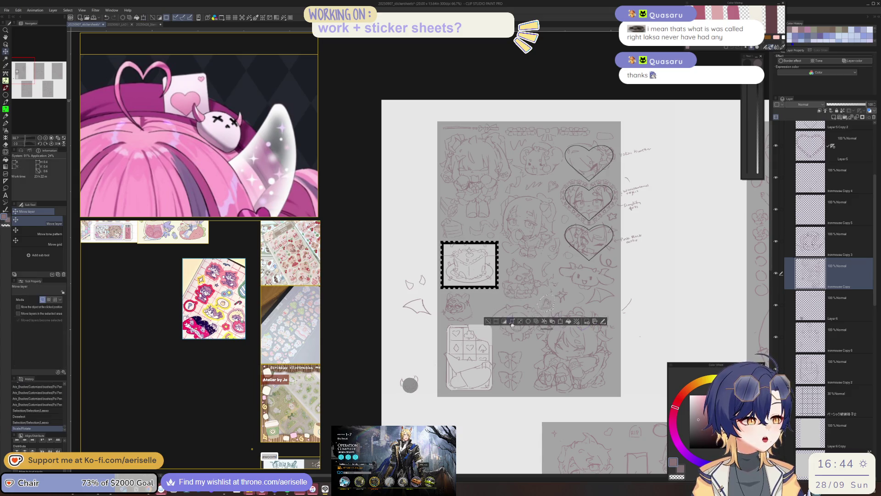
click(488, 323)
Transform the wing sketch and move the small wing down onto the sheet.
key(m)
mouse_move(402, 296)
mouse_down()
mouse_move(434, 300)
mouse_move(413, 328)
mouse_move(499, 310)
mouse_up()
click(432, 333)
click(465, 338)
key(ctrl+d)
key(v)
drag(405, 269, 528, 345)
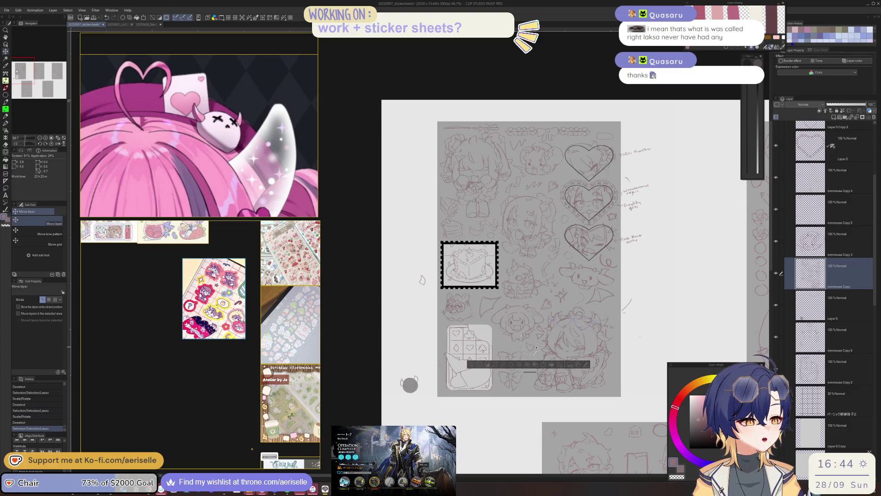
click(470, 366)
Move and rotate the other small sketch into place on the sheet.
key(m)
mouse_move(419, 292)
mouse_down()
mouse_move(521, 360)
mouse_move(535, 357)
mouse_up()
click(434, 305)
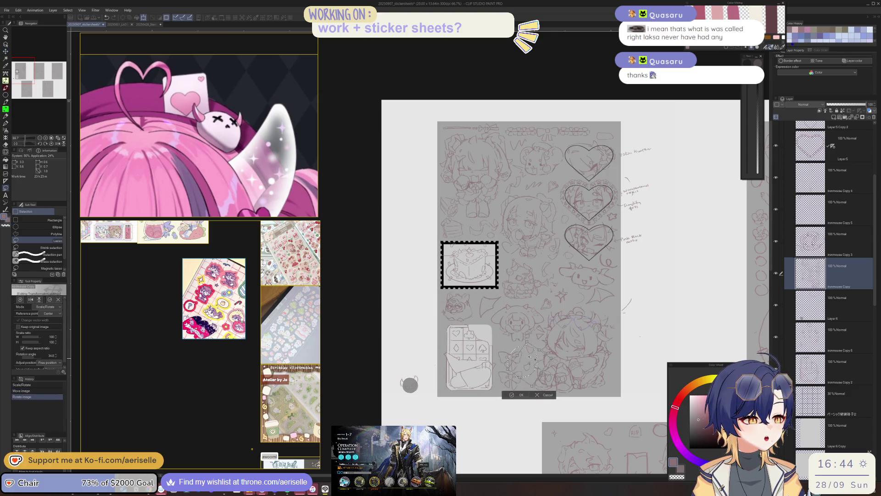
click(513, 391)
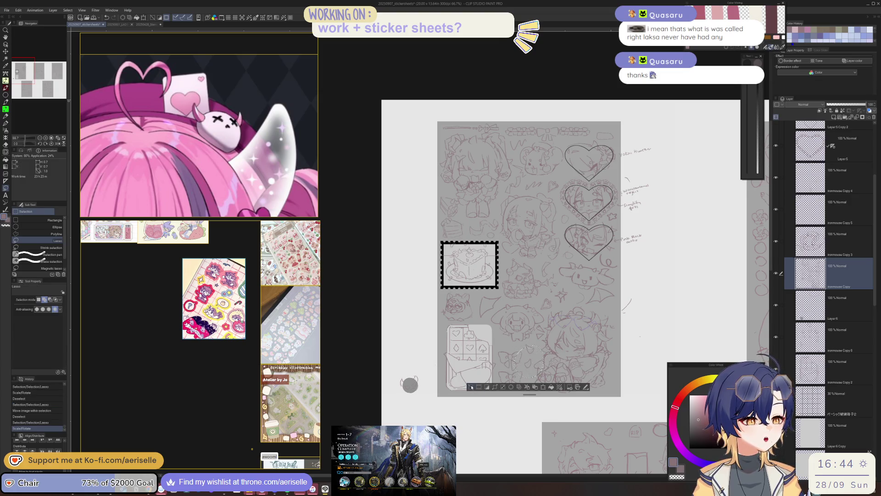
click(471, 387)
drag(472, 387, 440, 376)
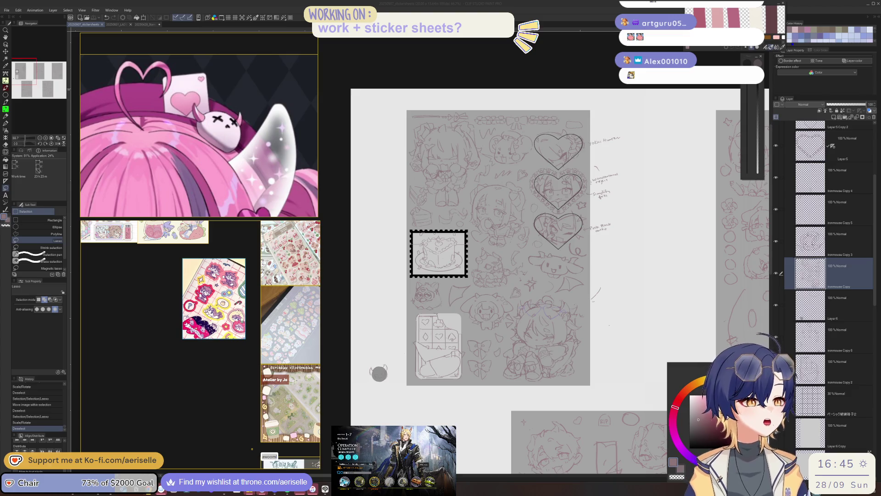
Draw a curved pen stroke, undo it, and redraw it.
scroll(458, 332, up, 3)
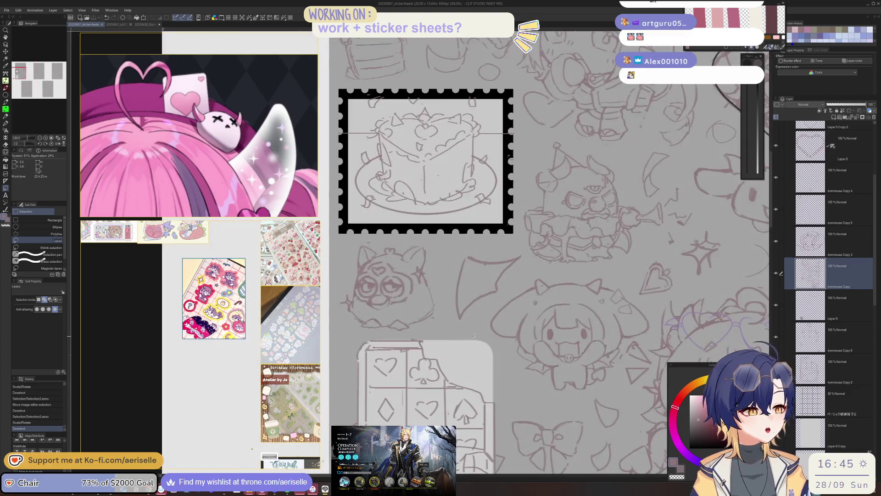
key(p)
drag(459, 337, 509, 382)
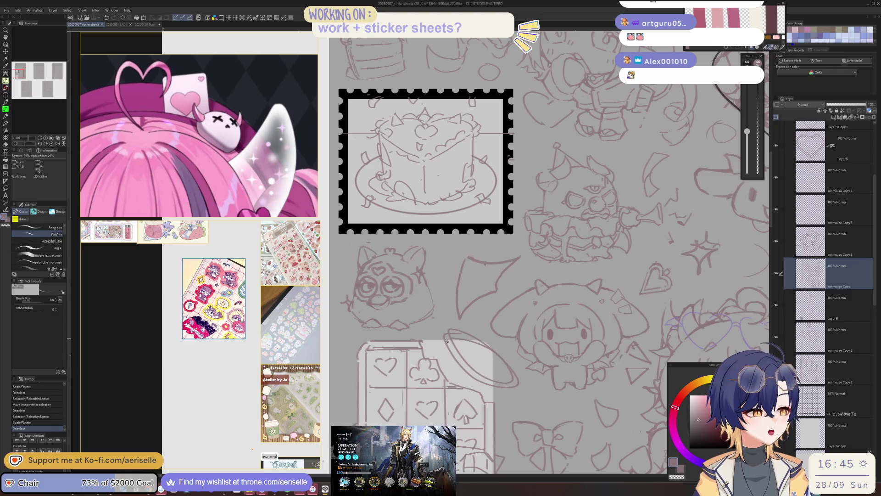
key(ctrl+z)
mouse_move(456, 341)
mouse_down()
mouse_move(468, 344)
mouse_move(446, 355)
mouse_move(460, 420)
mouse_up()
scroll(463, 345, down, 3)
scroll(462, 346, up, 2)
Lasso the two bows and nudge them upward.
key(m)
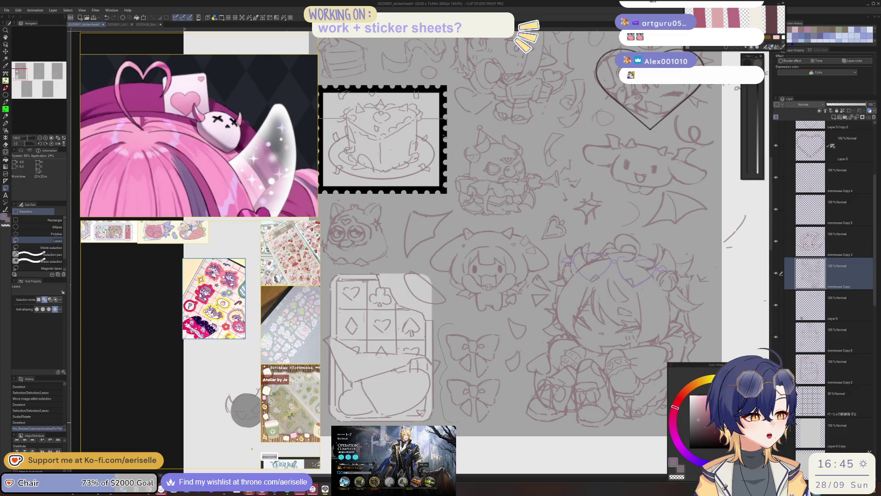
mouse_move(512, 412)
mouse_down()
mouse_move(499, 342)
mouse_move(479, 355)
mouse_up()
key(k)
ctrl+click(482, 378)
click(414, 421)
Shift the small piece beside the bows into place.
key(m)
drag(517, 313, 519, 324)
key(ctrl+z)
drag(522, 367, 520, 354)
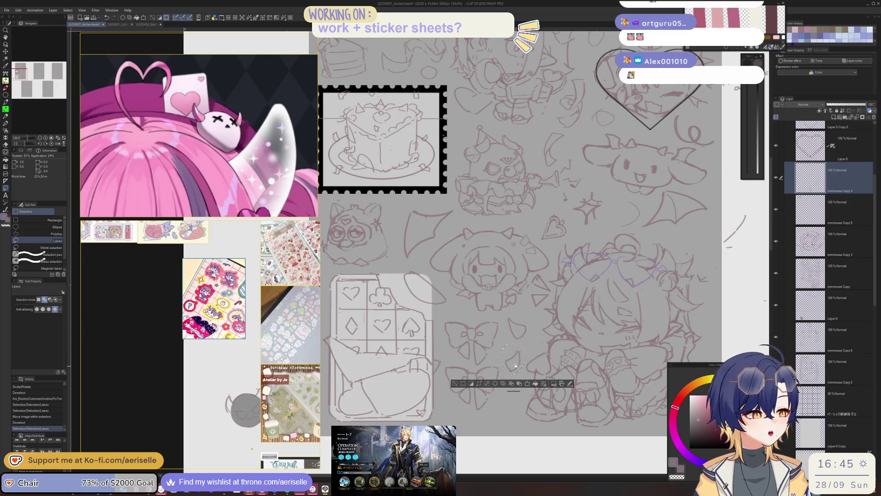
scroll(520, 353, up, 3)
click(520, 353)
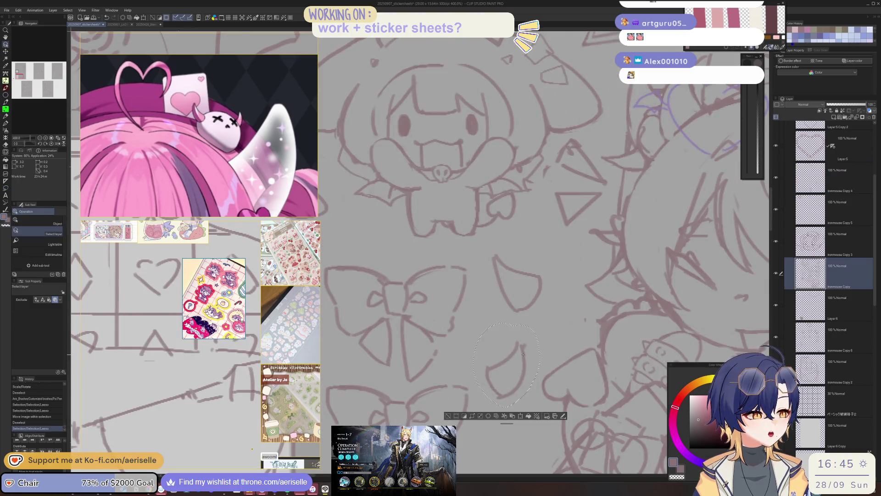
scroll(510, 413, down, 5)
key(k)
drag(507, 421, 509, 419)
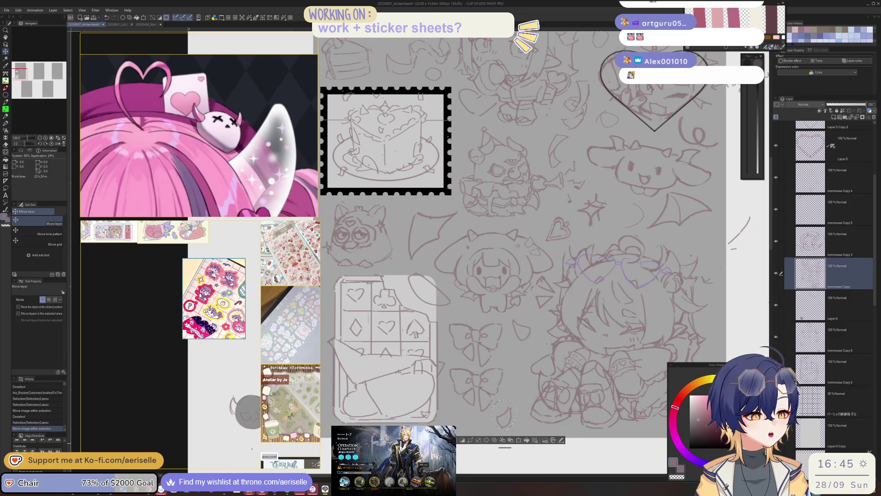
key(ctrl+d)
Erase stray lines on the bat mascot with an enlarged hard eraser.
scroll(598, 325, down, 3)
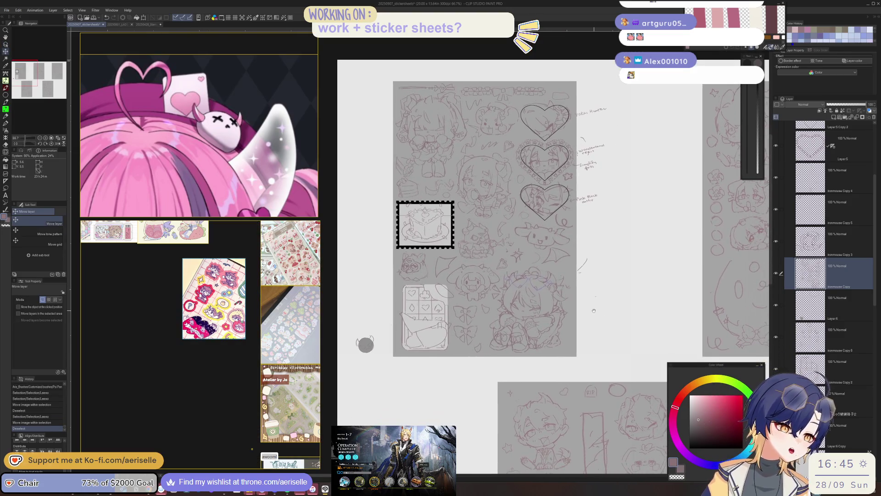
scroll(548, 271, up, 4)
key(e)
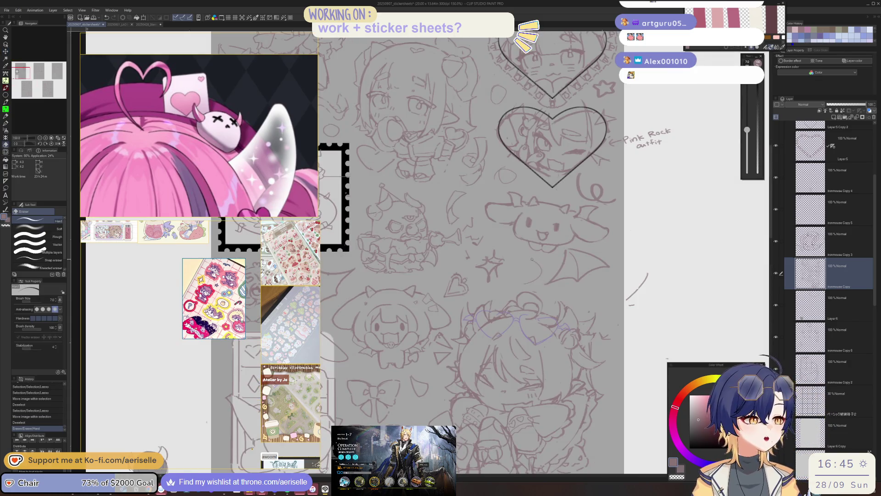
scroll(539, 268, up, 5)
key(bracketright)
key(bracketright)
key(bracketright)
key(alt+bracketright)
key(alt+bracketright)
mouse_move(542, 294)
mouse_down()
mouse_move(523, 305)
mouse_move(532, 335)
mouse_up()
scroll(539, 330, down, 5)
drag(634, 326, 604, 279)
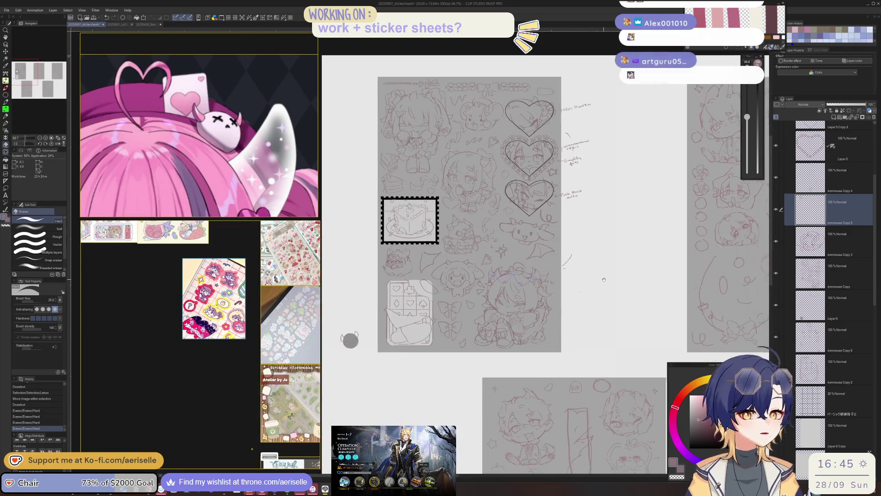
scroll(530, 255, up, 4)
Add a small touch-up pen stroke to the bat mascot.
key(p)
drag(482, 247, 474, 234)
key(ctrl+z)
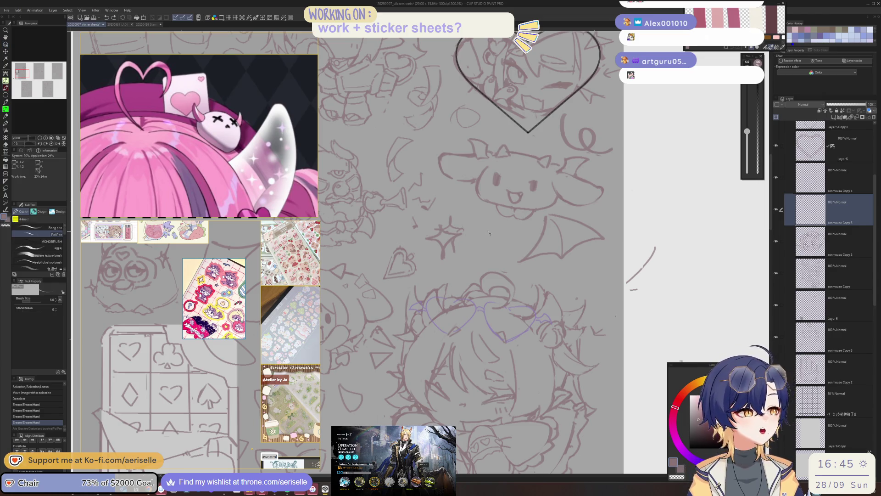
key(ctrl+y)
scroll(489, 255, down, 4)
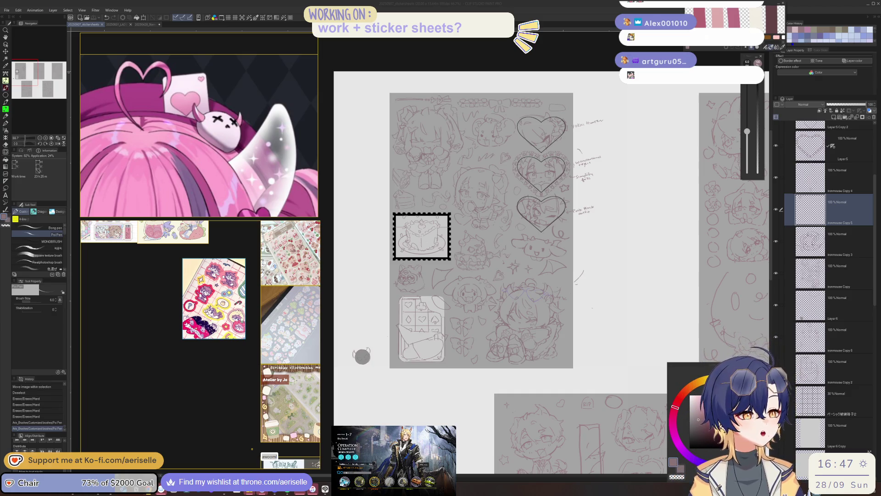
scroll(440, 306, up, 3)
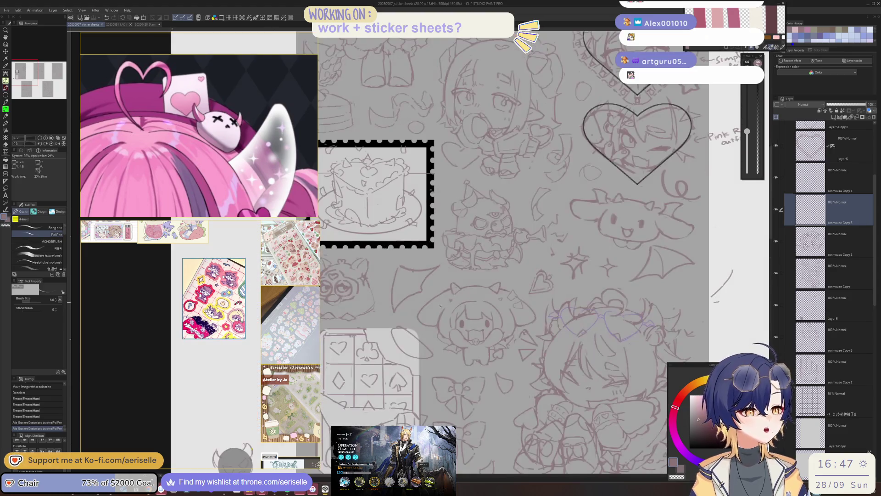
scroll(454, 345, down, 3)
key(e)
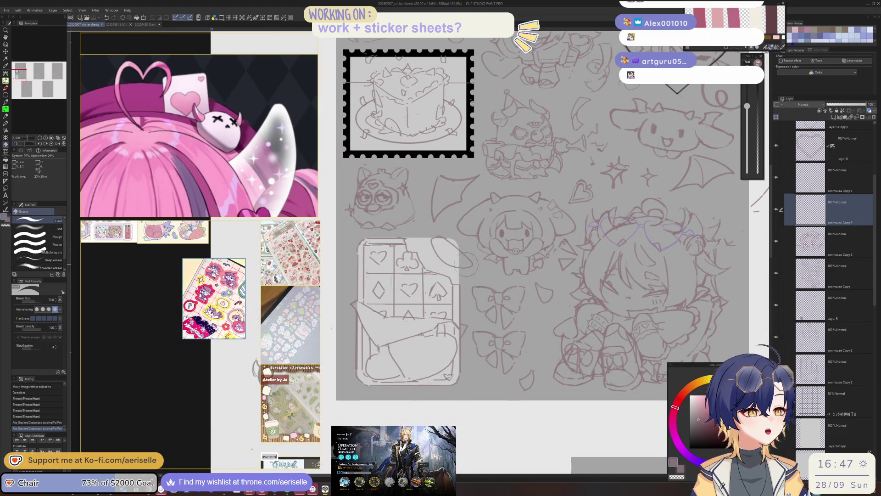
scroll(471, 261, up, 1)
ctrl+click(458, 256)
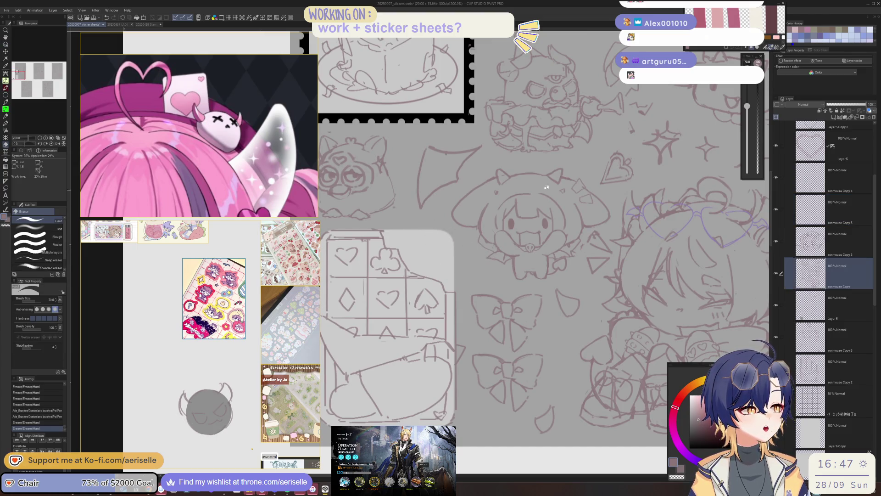
drag(459, 266, 533, 295)
scroll(534, 294, up, 1)
scroll(535, 280, up, 1)
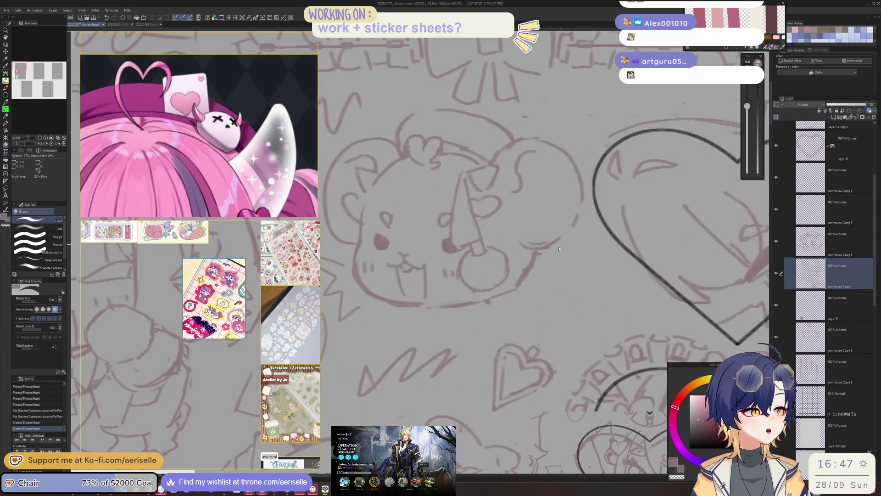
scroll(537, 257, up, 1)
ctrl+click(537, 253)
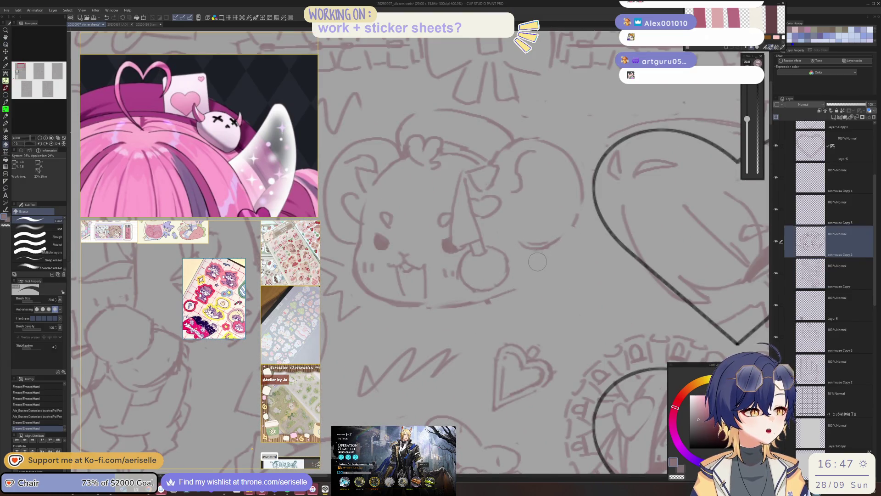
drag(533, 250, 537, 266)
drag(535, 265, 517, 288)
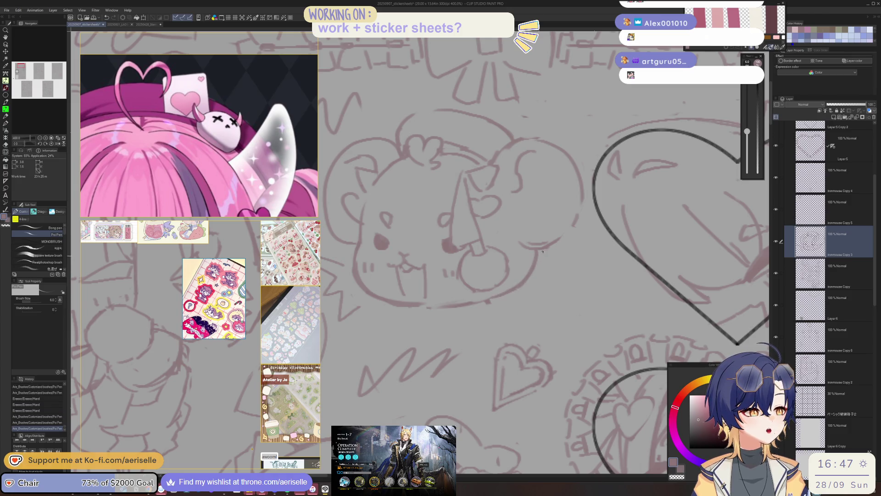
key(e)
click(453, 276)
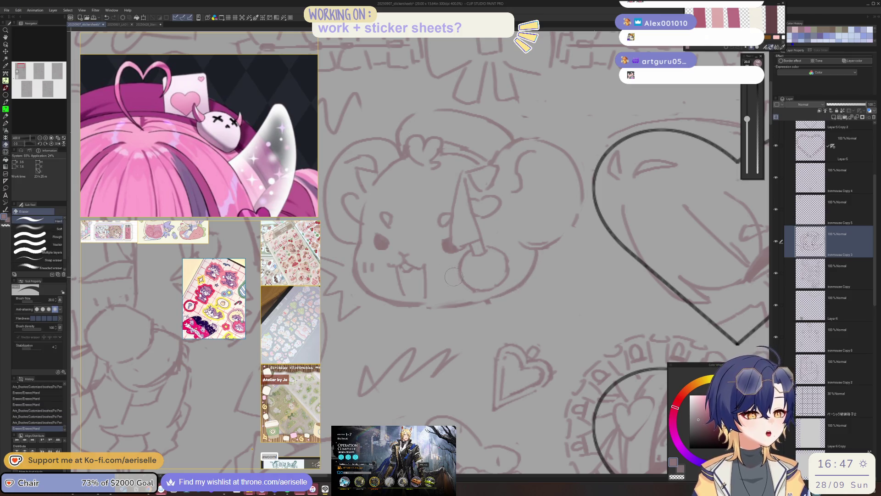
scroll(531, 173, down, 2)
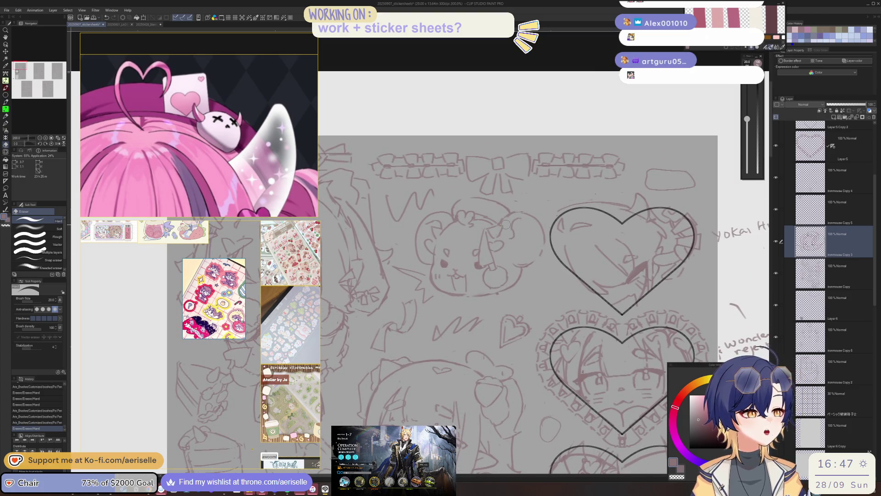
scroll(259, 169, down, 10)
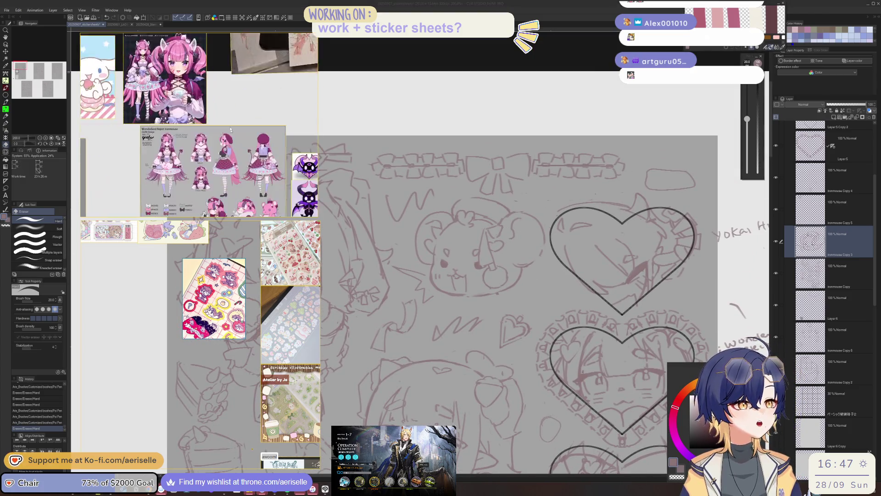
scroll(259, 170, up, 3)
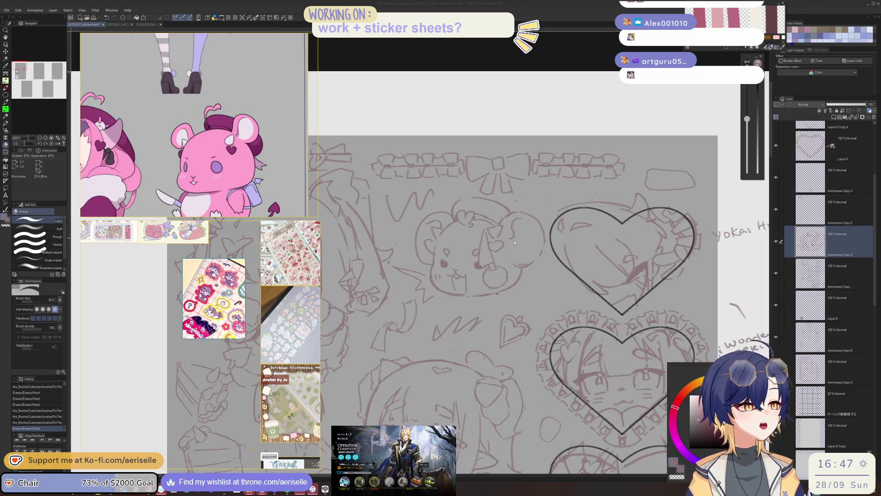
scroll(528, 271, up, 2)
key(p)
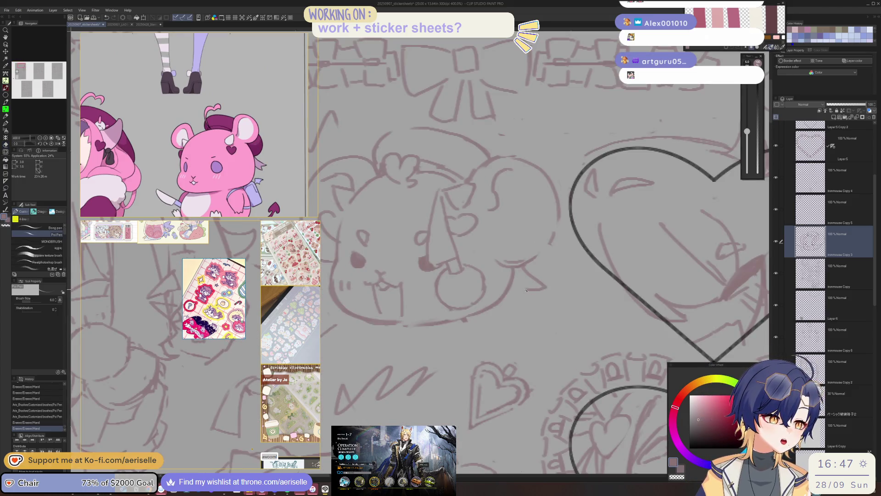
scroll(546, 239, down, 3)
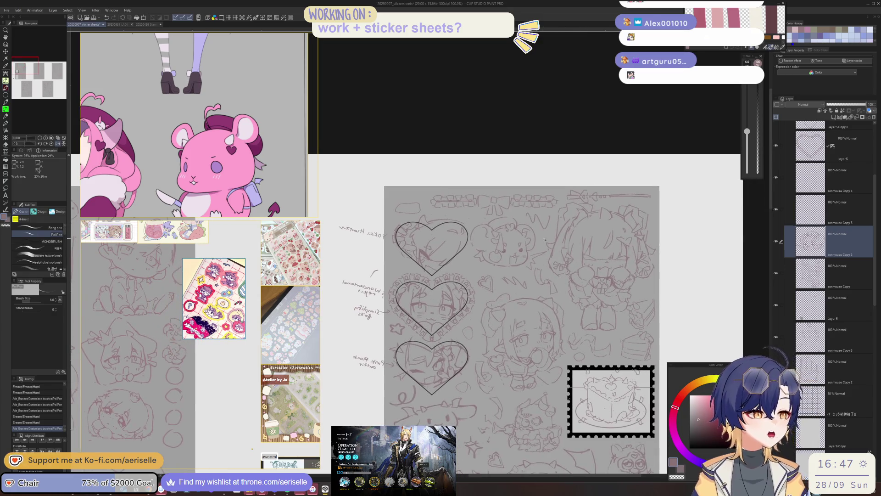
scroll(500, 251, up, 3)
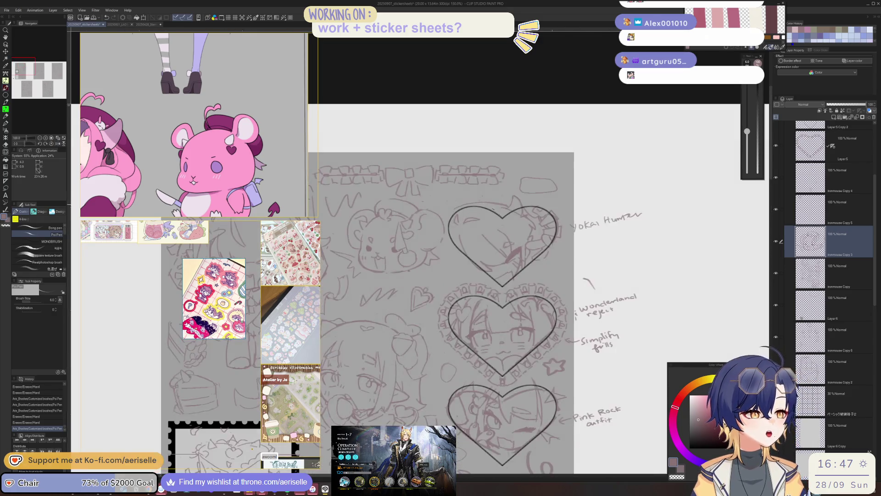
key(e)
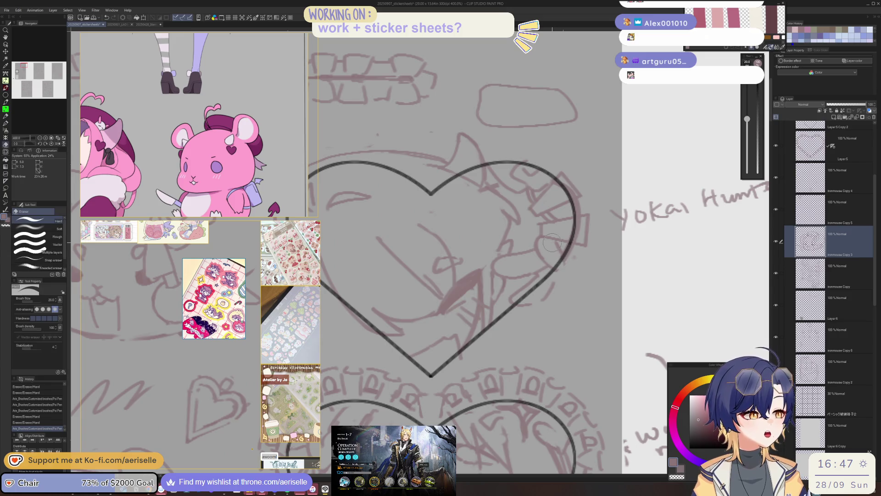
Shrink the eraser, erase stray marks by the top heart's right edge, and move to the ironmouse Copy layer.
key(bracketleft)
drag(555, 234, 558, 238)
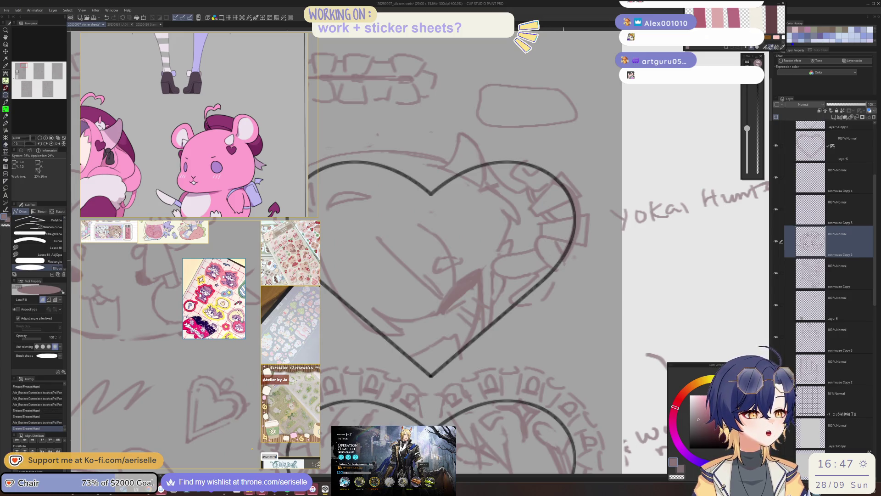
key(alt+bracketleft)
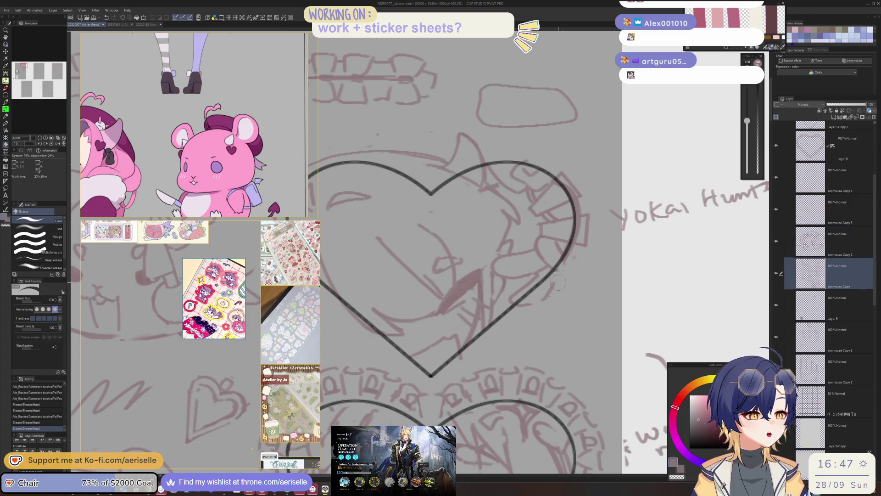
Select Layer5, bring the top row of sketches into view, and enlarge the eraser.
scroll(558, 231, down, 3)
scroll(539, 161, up, 1)
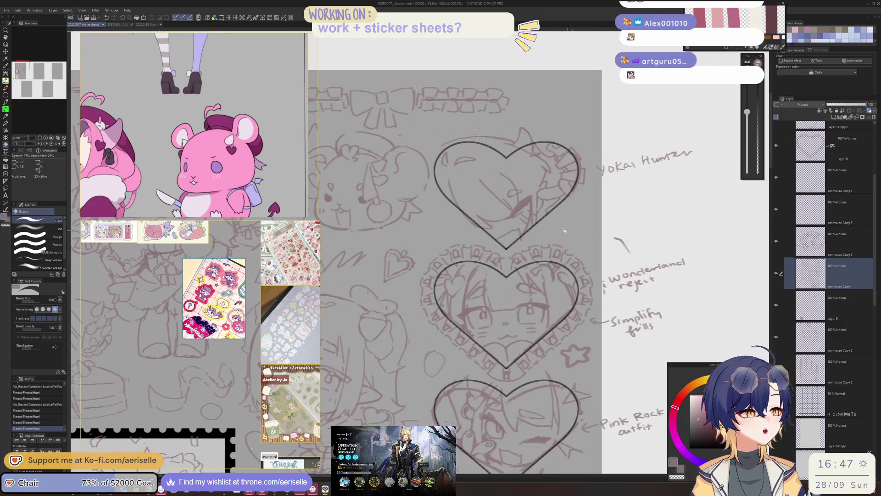
scroll(523, 272, up, 2)
scroll(523, 272, down, 2)
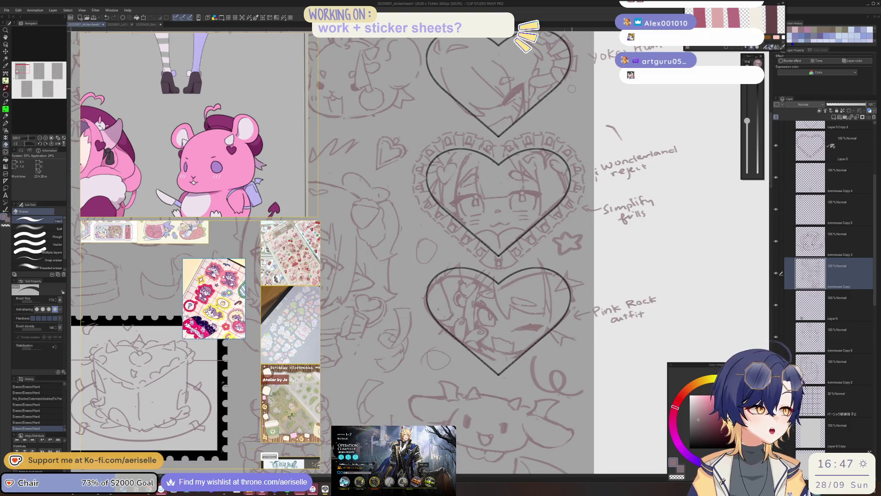
scroll(521, 247, up, 2)
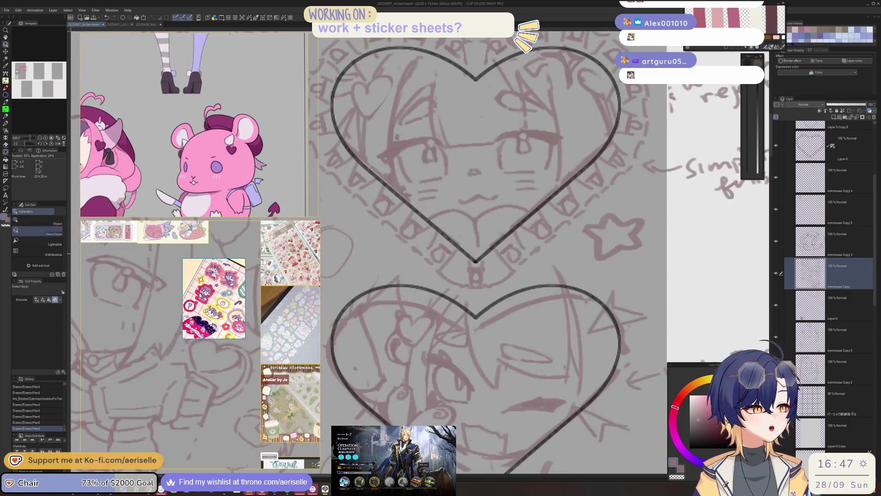
ctrl+click(475, 262)
scroll(466, 184, down, 3)
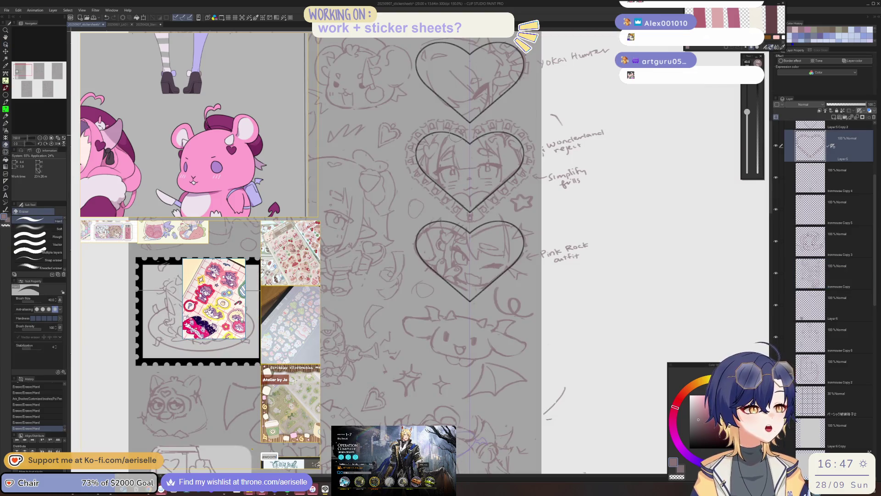
drag(480, 171, 477, 225)
key(bracketright)
key(bracketright)
key(bracketright)
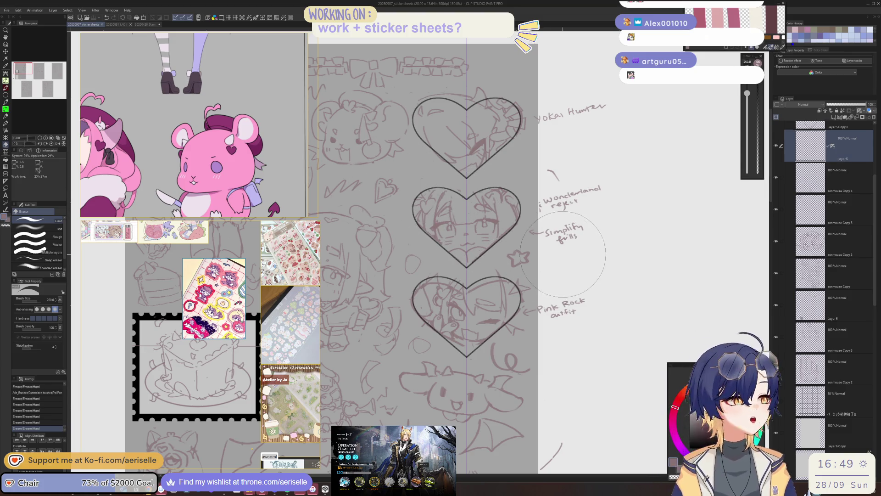
Draw mirrored scalloped frill strokes on both sides of the middle heart portrait.
scroll(440, 271, up, 3)
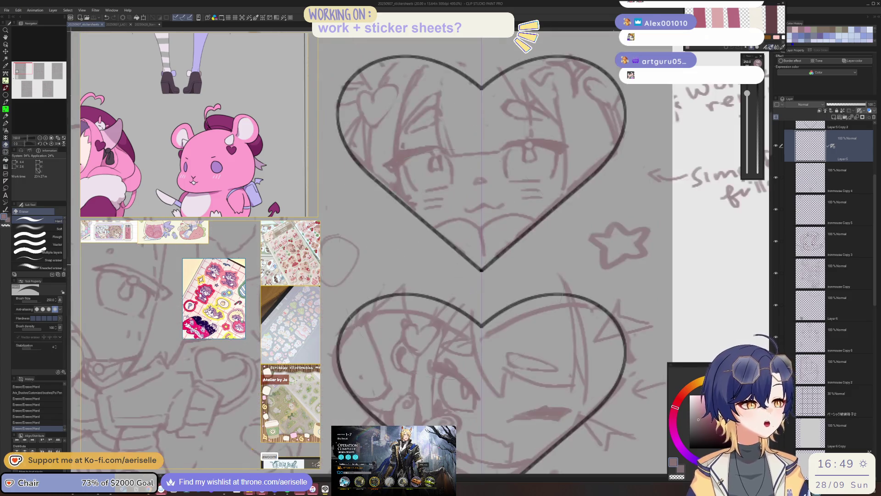
key(p)
mouse_move(439, 272)
mouse_down()
mouse_move(462, 284)
mouse_move(464, 274)
mouse_move(480, 295)
mouse_move(464, 289)
mouse_move(495, 295)
mouse_move(511, 285)
mouse_move(542, 233)
mouse_move(535, 228)
mouse_move(571, 231)
mouse_move(604, 203)
mouse_move(578, 206)
mouse_move(573, 236)
mouse_up()
key(ctrl+z)
key(ctrl+z)
key(ctrl+z)
key(ctrl+z)
mouse_move(573, 193)
mouse_down()
mouse_move(537, 257)
mouse_move(590, 263)
mouse_up()
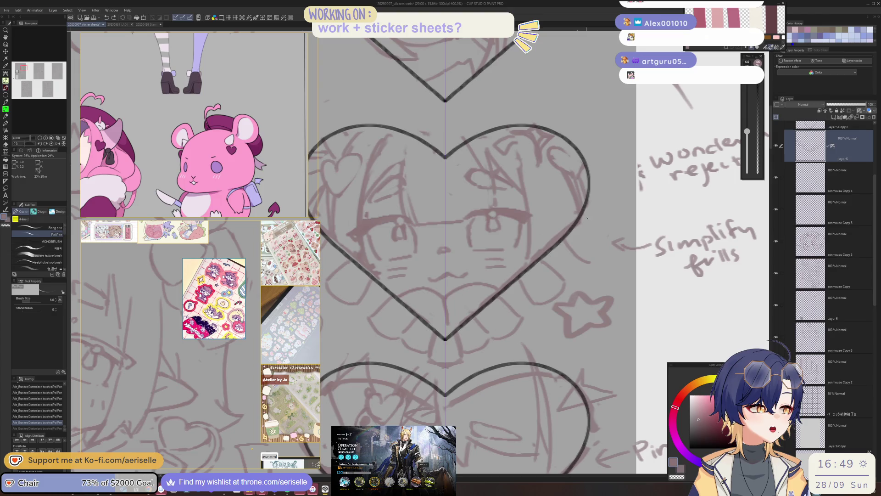
scroll(589, 237, up, 2)
drag(588, 235, 613, 232)
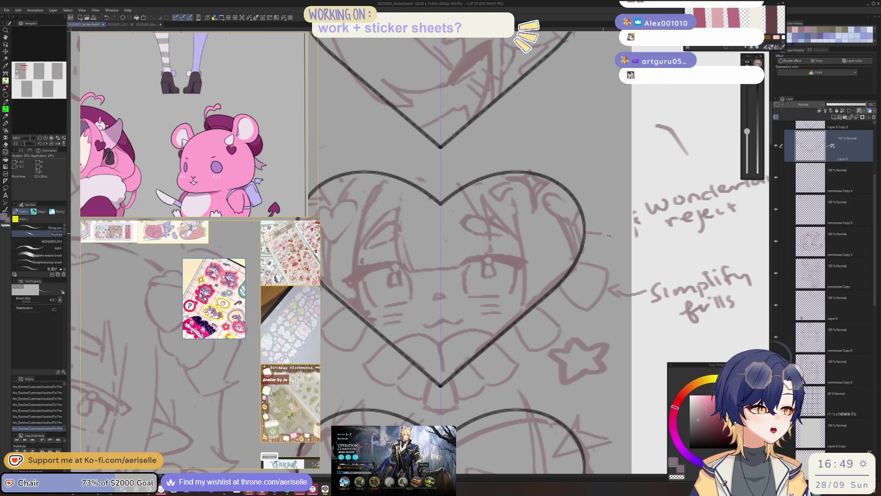
drag(578, 204, 598, 191)
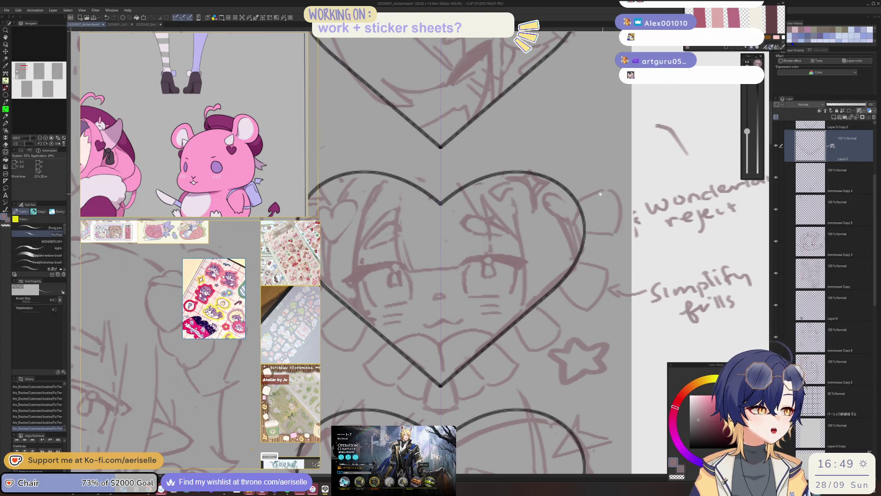
scroll(574, 242, up, 3)
drag(577, 250, 598, 222)
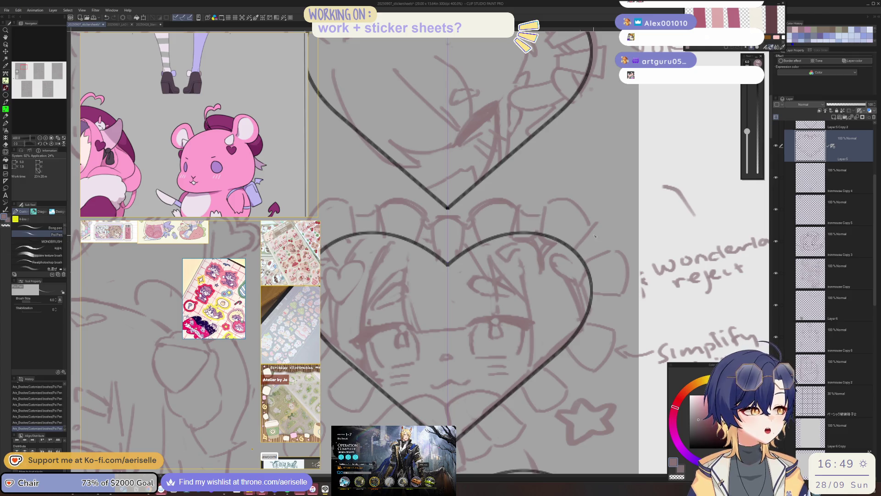
scroll(541, 214, down, 2)
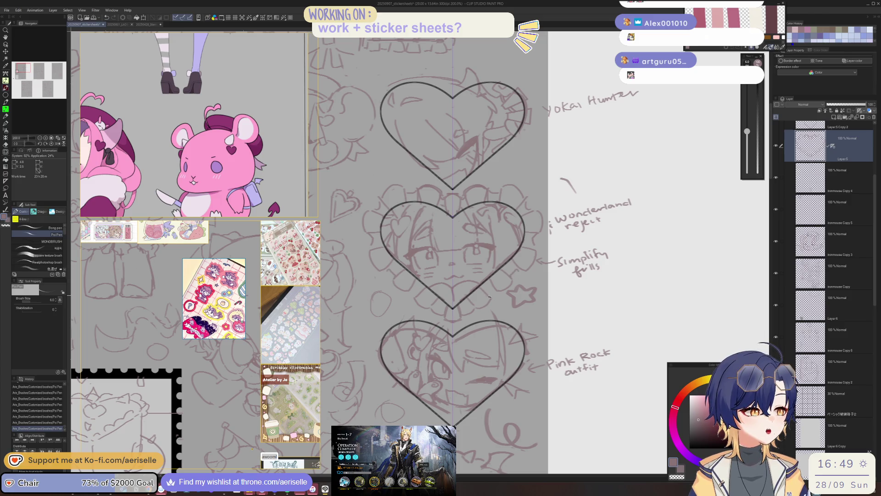
scroll(446, 304, up, 2)
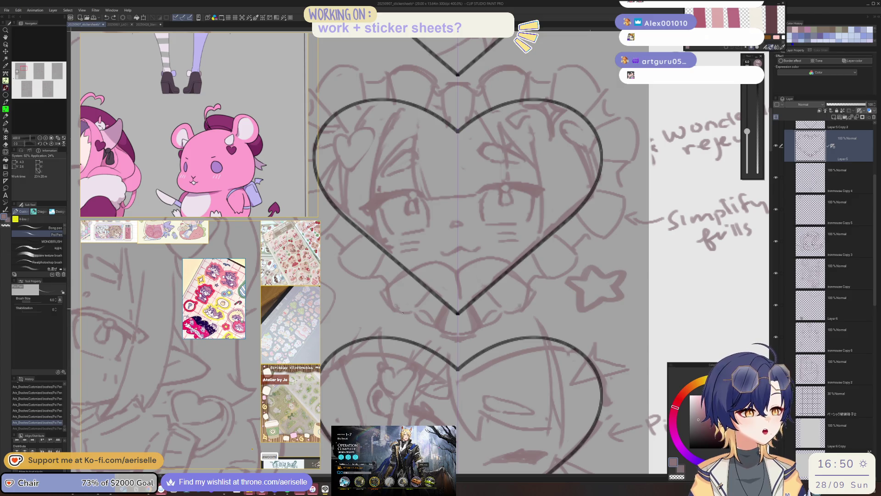
Lasso-fill over the stray sketch marks and pen stroke near the middle portrait's mouth.
key(u)
click(418, 312)
key(ctrl+z)
key(u)
mouse_move(415, 304)
mouse_down()
mouse_move(447, 336)
mouse_move(477, 332)
mouse_move(477, 342)
mouse_up()
key(p)
key(ctrl+z)
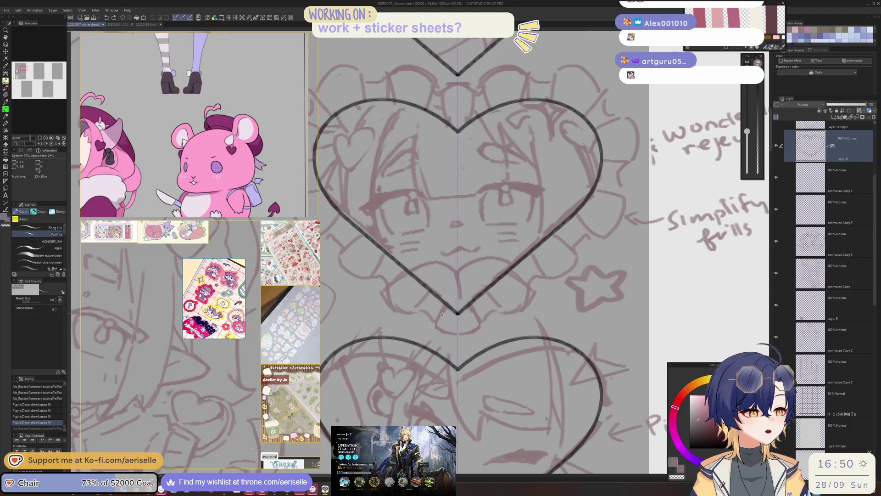
key(ctrl+y)
key(e)
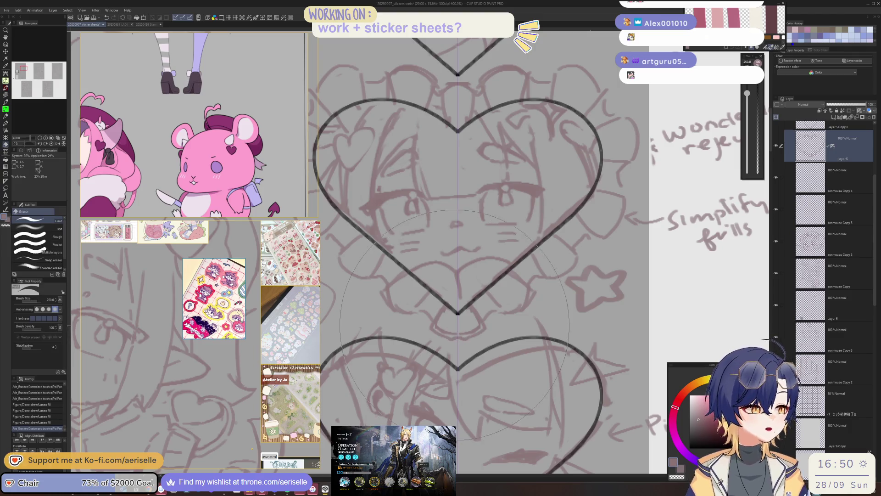
key(u)
drag(473, 319, 472, 314)
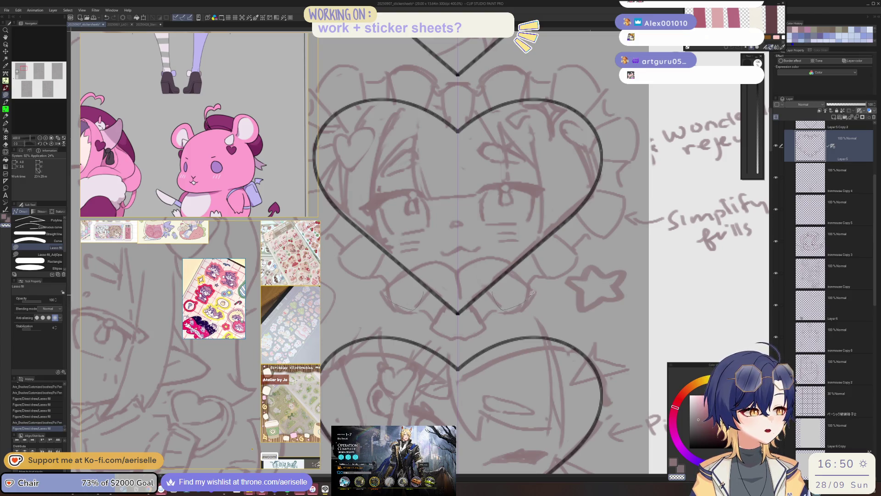
Redraw the mirrored details around the mouth with the pen.
scroll(469, 317, down, 5)
scroll(477, 298, up, 5)
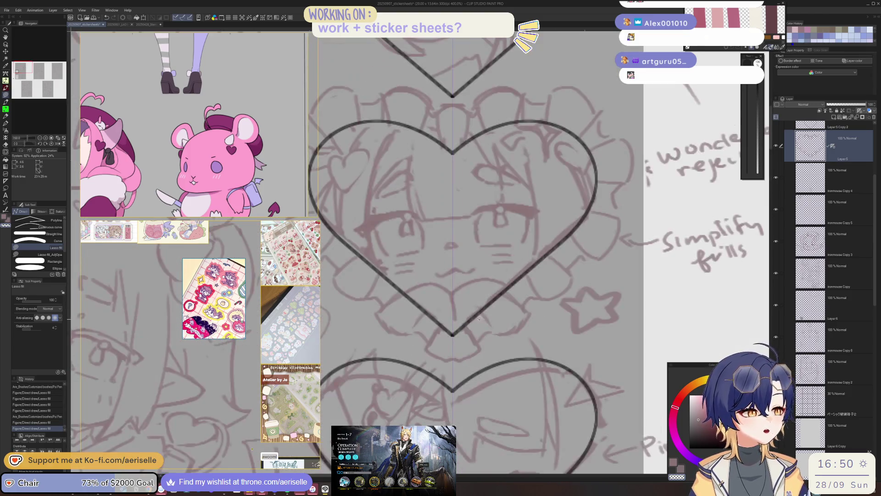
key(p)
drag(458, 340, 574, 239)
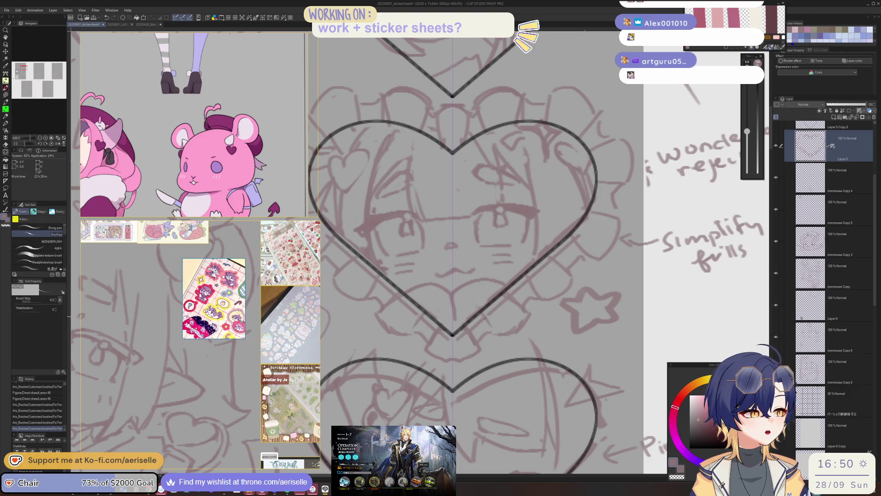
Retrace the top-right curve of the middle heart's outline.
drag(490, 312, 434, 367)
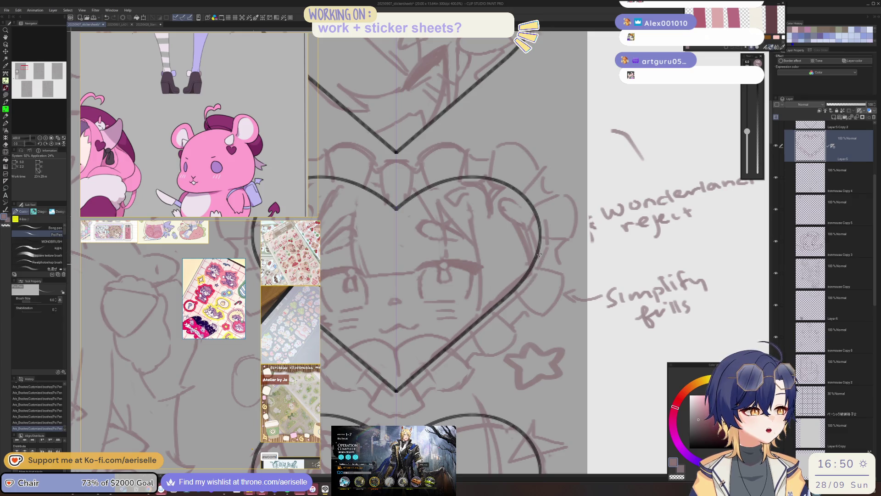
drag(522, 181, 535, 250)
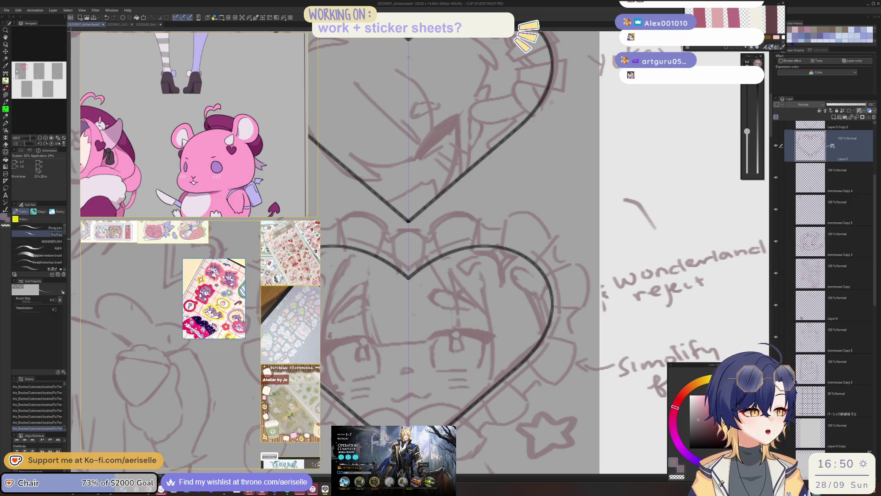
key(ctrl+z)
drag(443, 248, 533, 253)
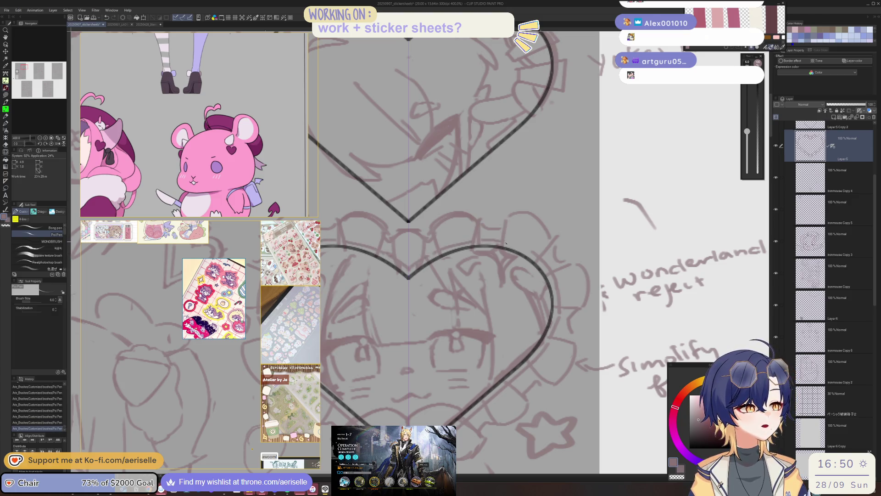
scroll(534, 253, down, 3)
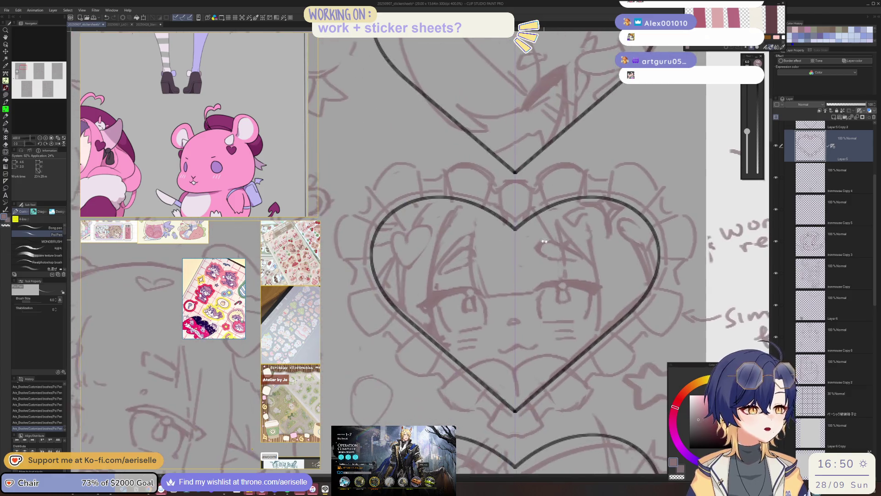
drag(581, 246, 503, 283)
scroll(459, 276, up, 3)
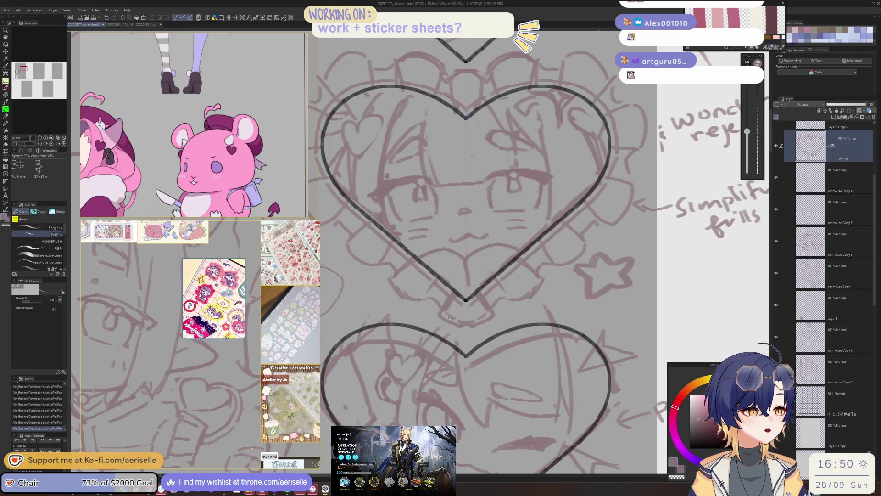
Lasso-fill the area under the heart's tip and make the pen slightly thinner.
key(u)
mouse_move(435, 313)
mouse_down()
mouse_move(498, 313)
mouse_move(454, 300)
mouse_move(486, 303)
mouse_move(465, 312)
mouse_up()
key(p)
key(bracketleft)
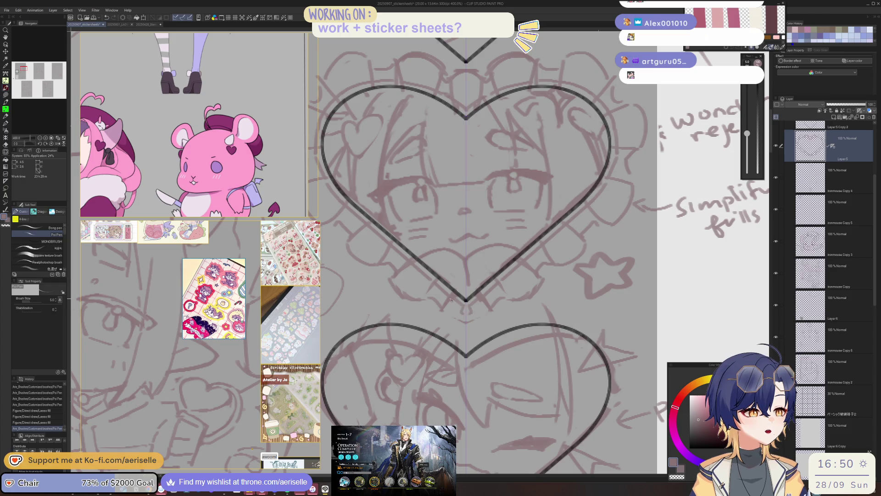